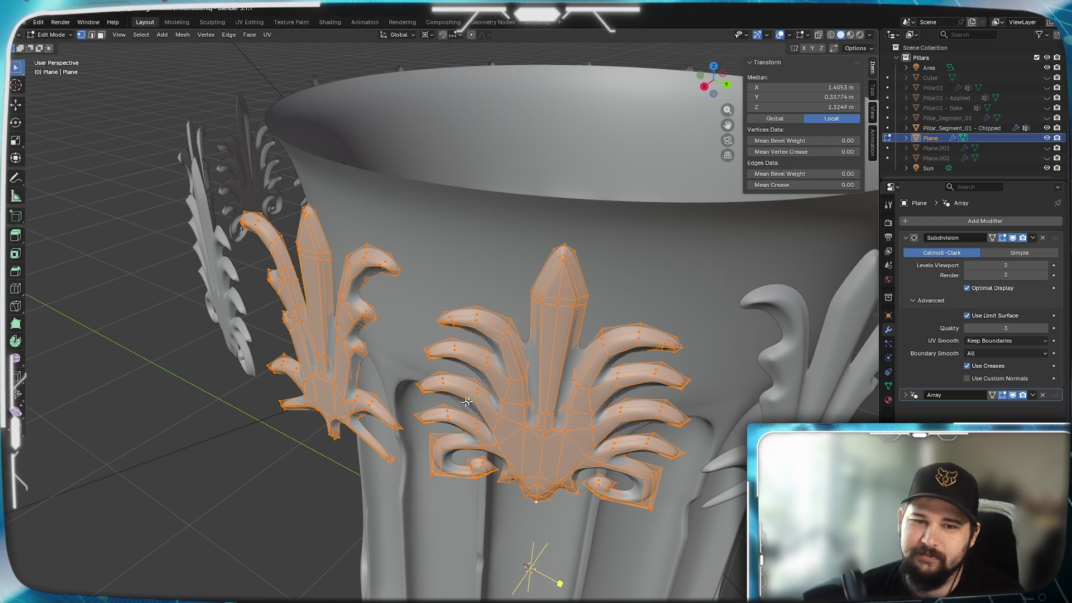
Return the leaf ornament mesh to Object Mode and dismiss the stray Area menu
mouse_move(559, 368)
middle_down()
mouse_move(592, 438)
mouse_move(567, 454)
mouse_move(573, 495)
mouse_move(543, 473)
middle_up()
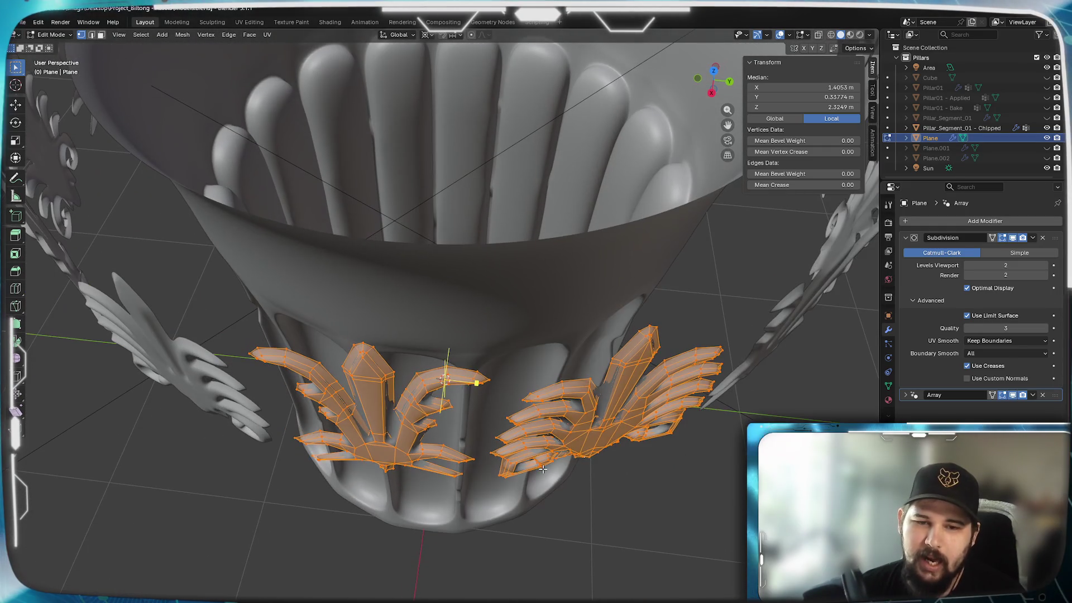
key(Tab)
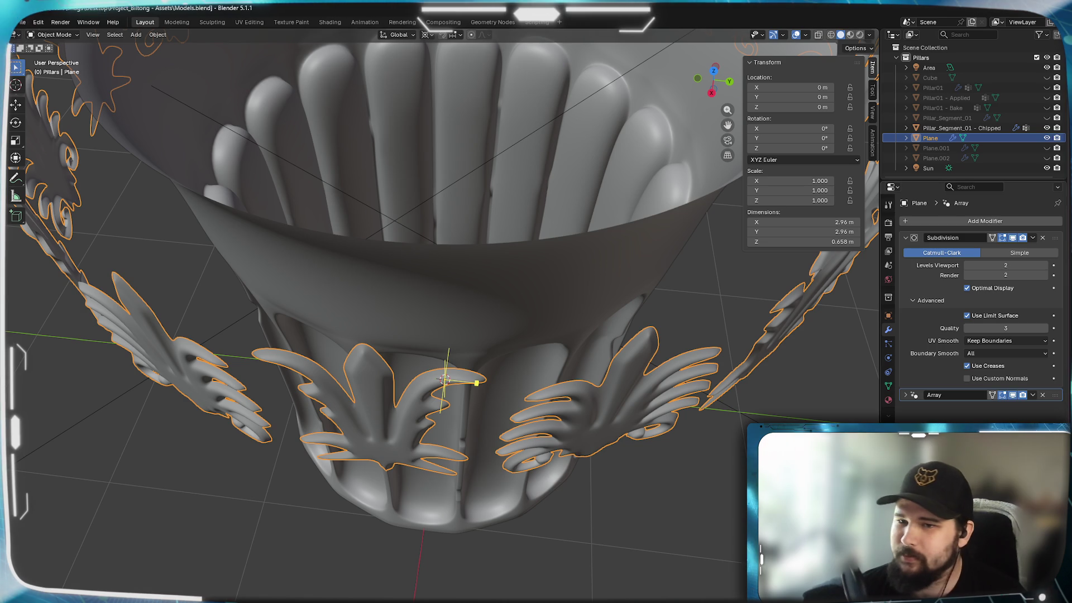
right_click(964, 227)
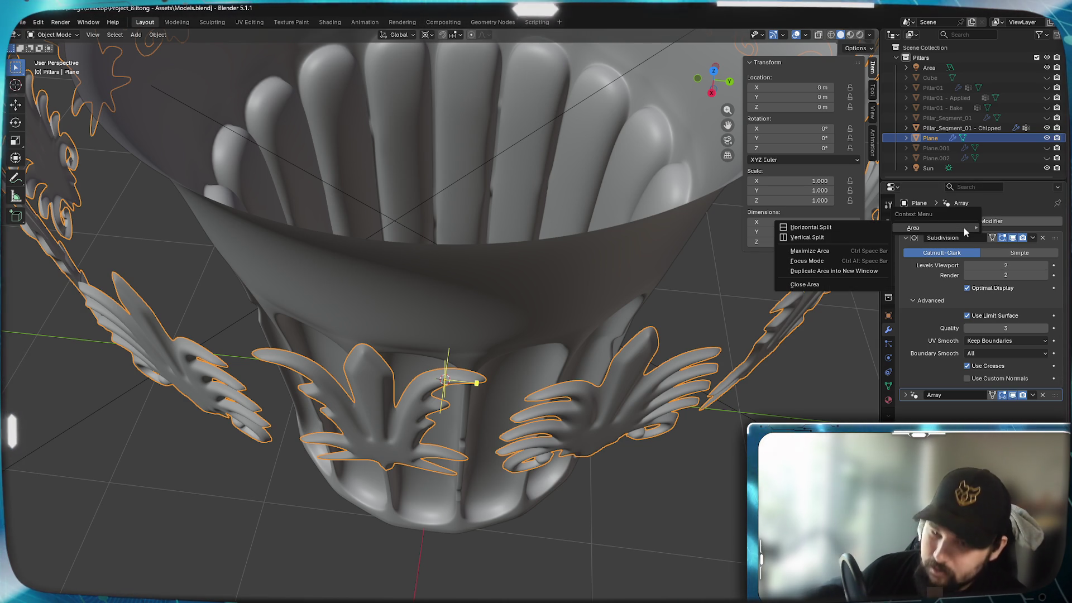
key(Escape)
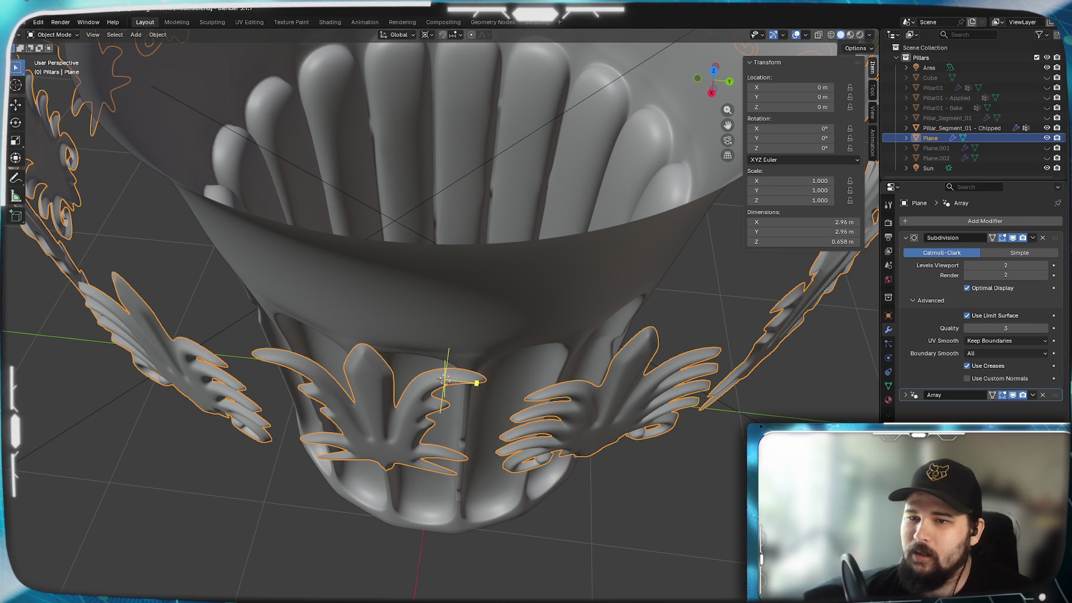
Add a Shrinkwrap modifier from the Deform list to the leaf ornament ring
click(930, 217)
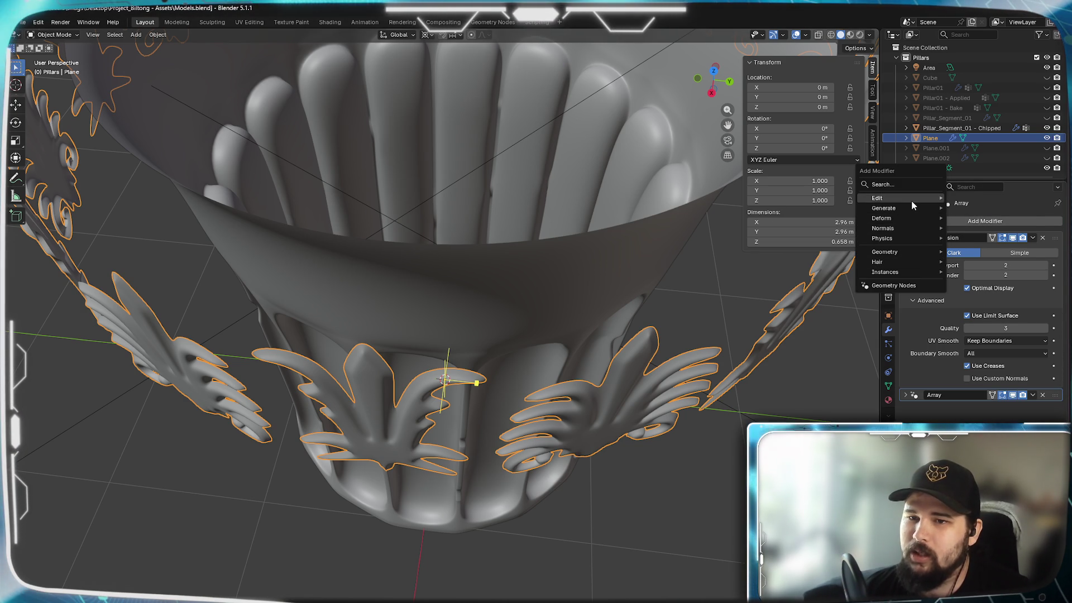
mouse_move(909, 199)
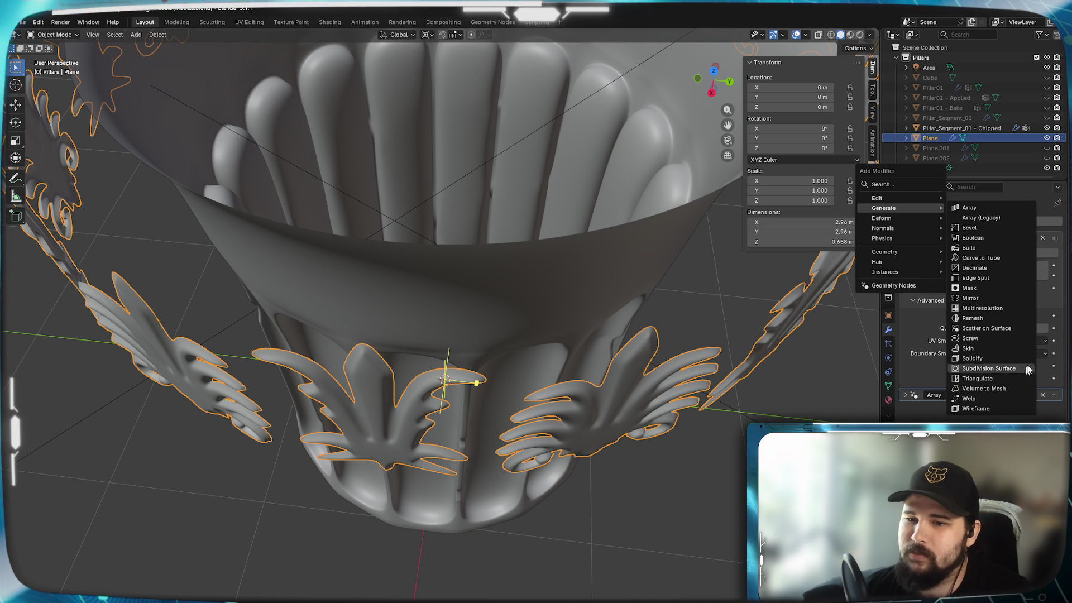
click(926, 220)
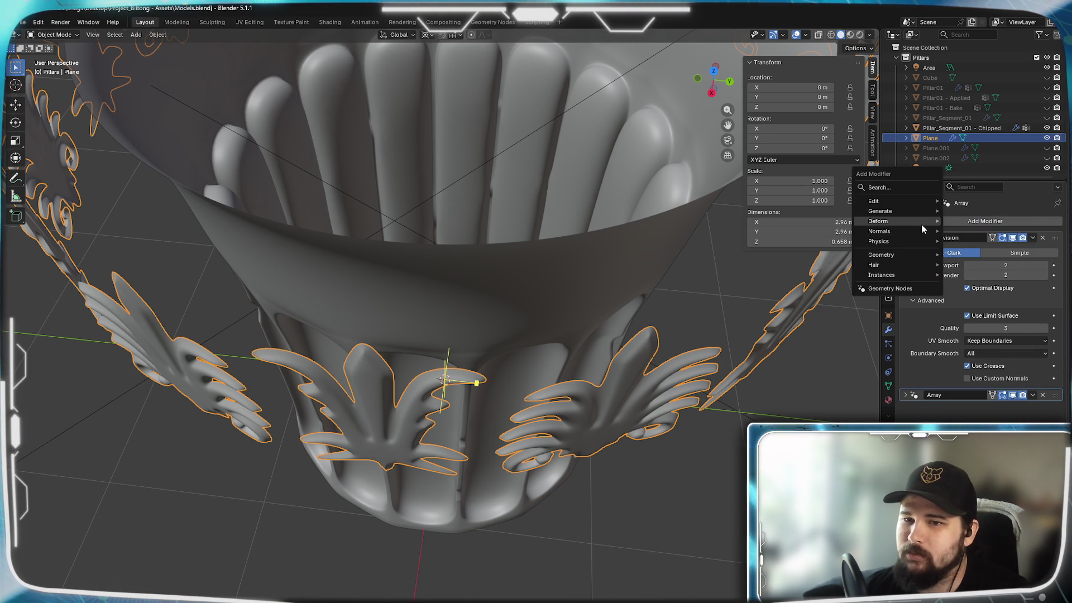
mouse_move(916, 221)
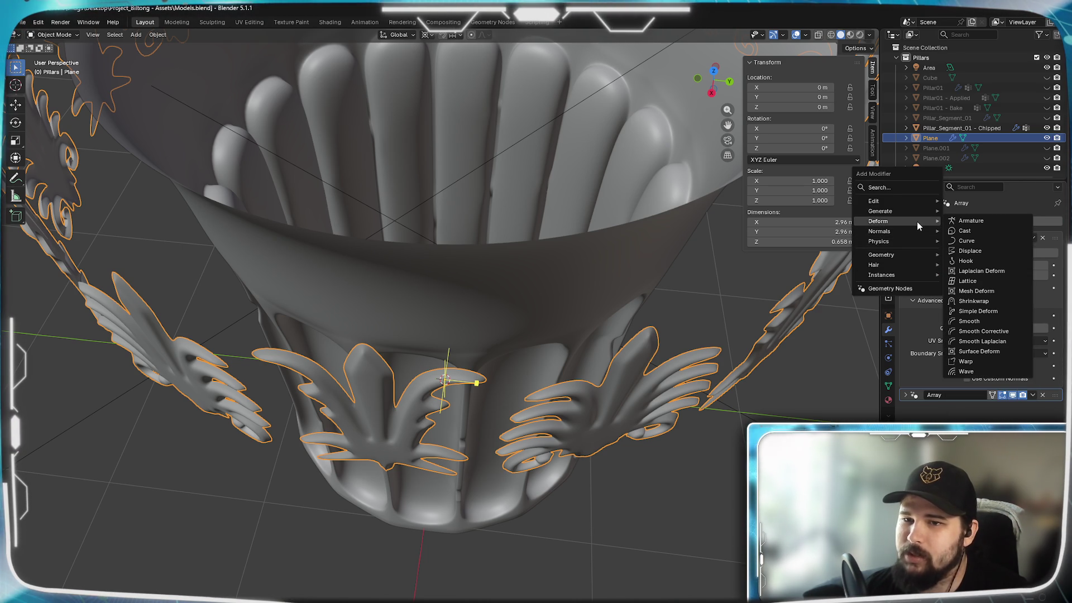
click(996, 302)
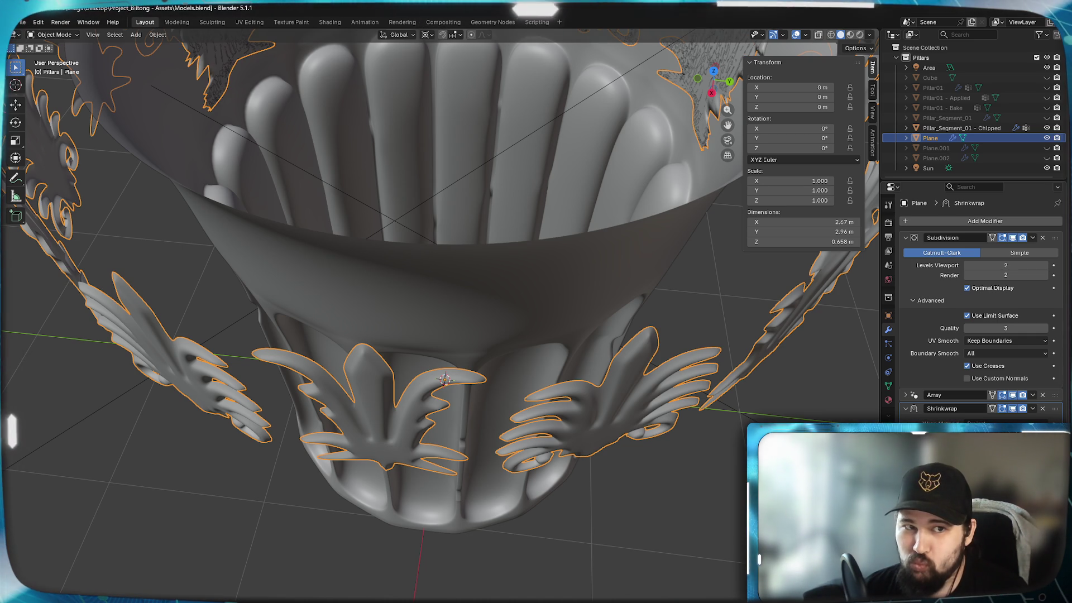
Orbit and zoom around the pillar to inspect the shrinkwrapped leaves from sides, top and rim
scroll(511, 389, down, 5)
scroll(516, 396, up, 1)
middle_drag(517, 396, 502, 467)
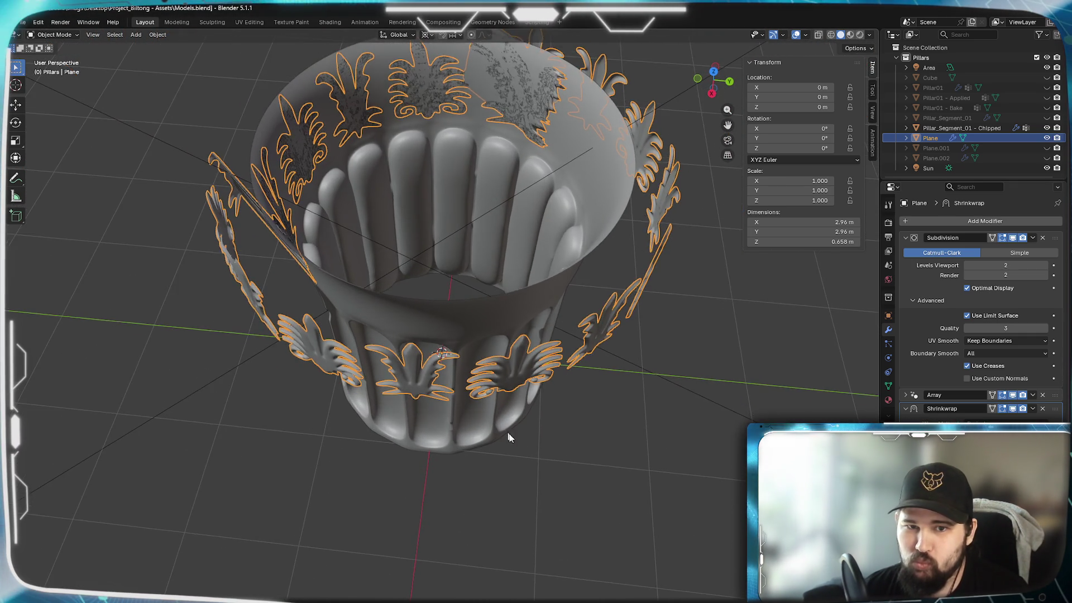
middle_drag(499, 417, 457, 363)
scroll(323, 387, up, 6)
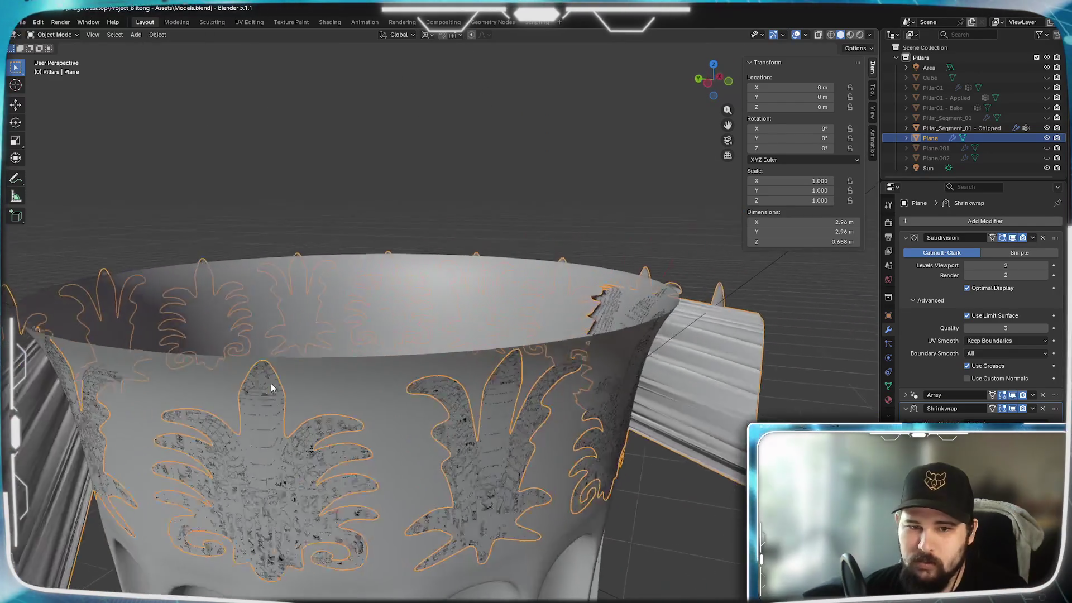
scroll(272, 383, down, 4)
mouse_move(245, 394)
middle_down()
mouse_move(318, 407)
mouse_move(524, 393)
mouse_move(483, 402)
middle_up()
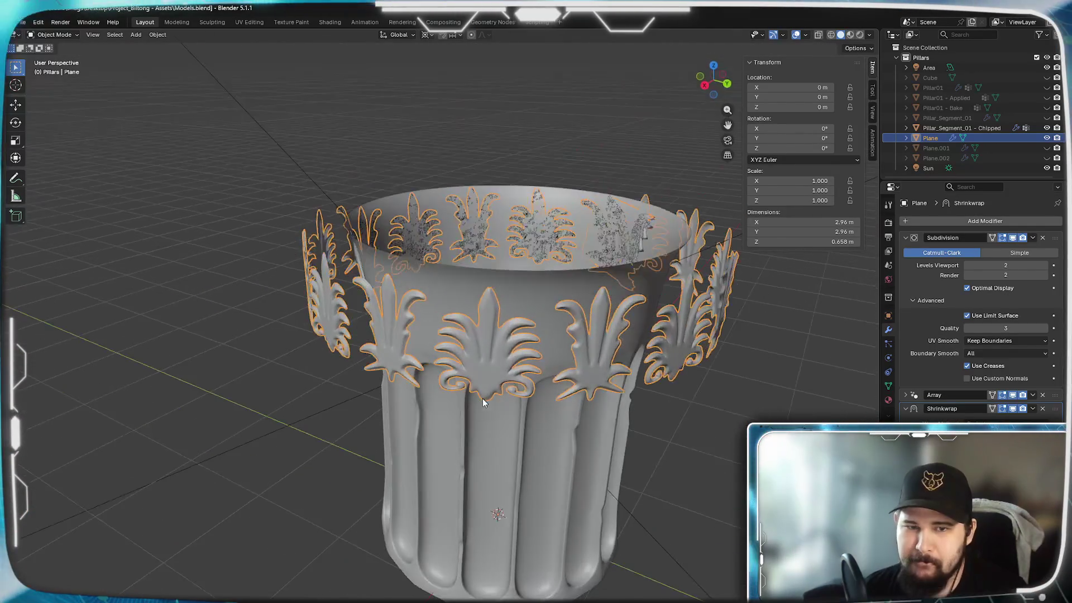
key(ctrl+z)
mouse_move(564, 376)
middle_down()
mouse_move(578, 423)
mouse_move(612, 380)
mouse_move(648, 391)
mouse_move(646, 414)
mouse_move(555, 360)
mouse_move(565, 362)
middle_up()
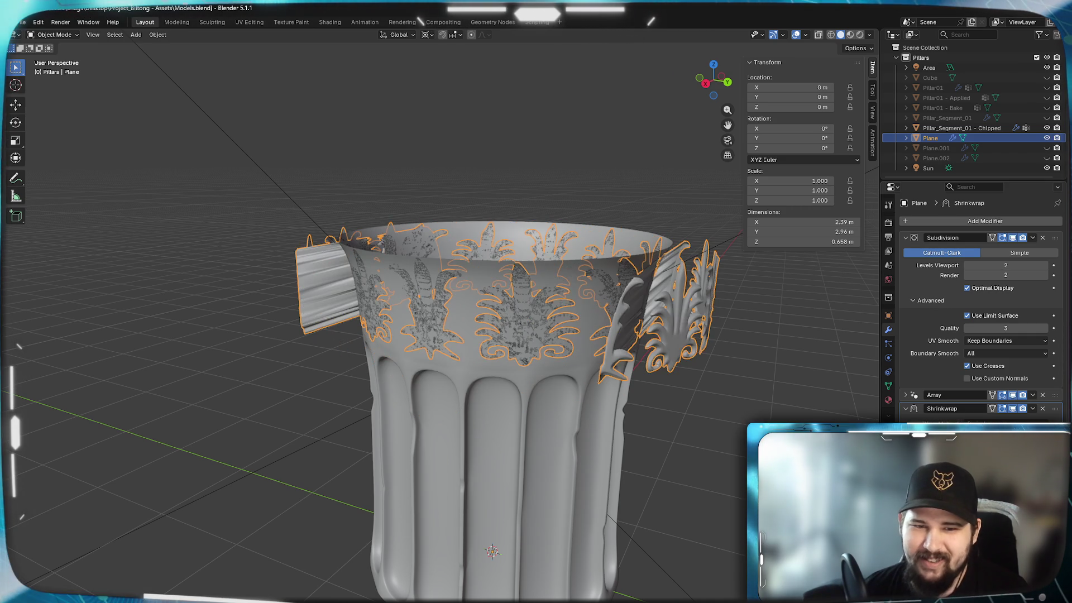
mouse_move(465, 313)
middle_down()
mouse_move(462, 513)
mouse_move(467, 281)
mouse_move(456, 369)
mouse_move(436, 361)
mouse_move(447, 361)
middle_up()
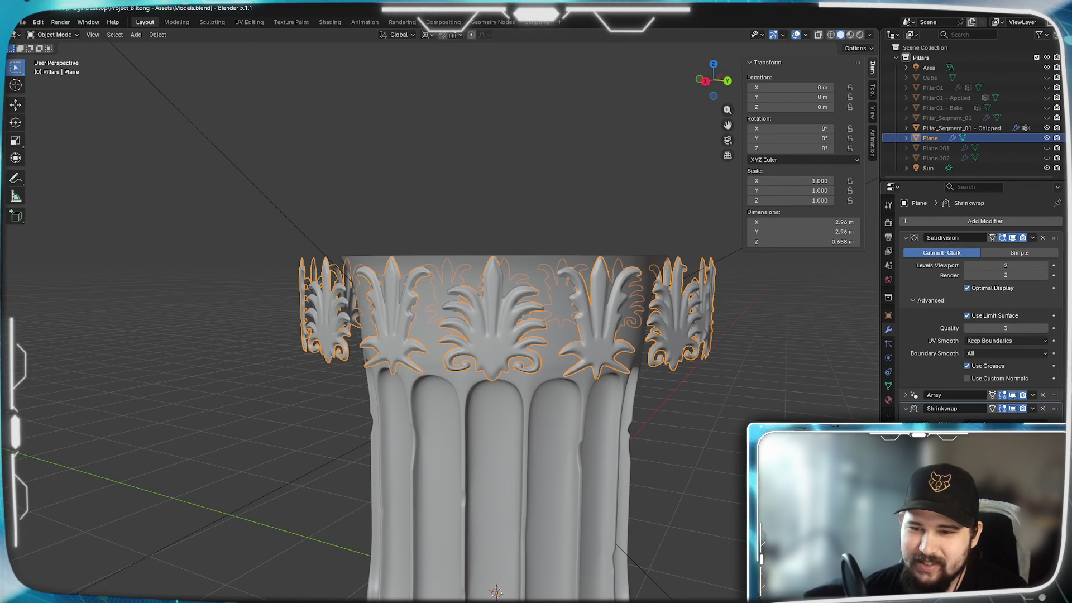
middle_drag(713, 357, 715, 463)
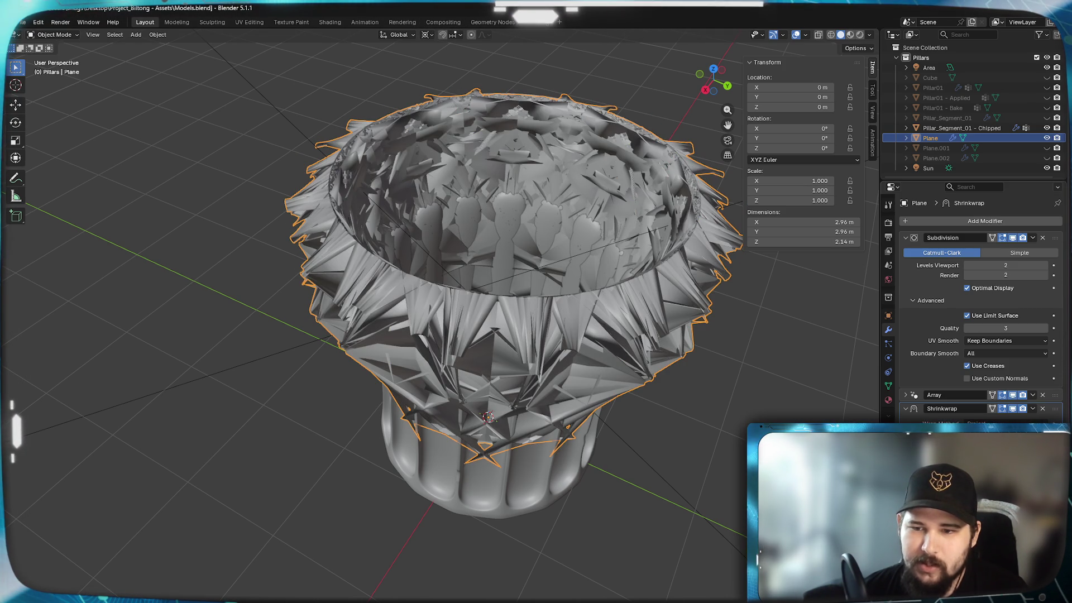
Undo and redo to compare the spiky shard result with the leaves lying flush on the capital
key(ctrl+z)
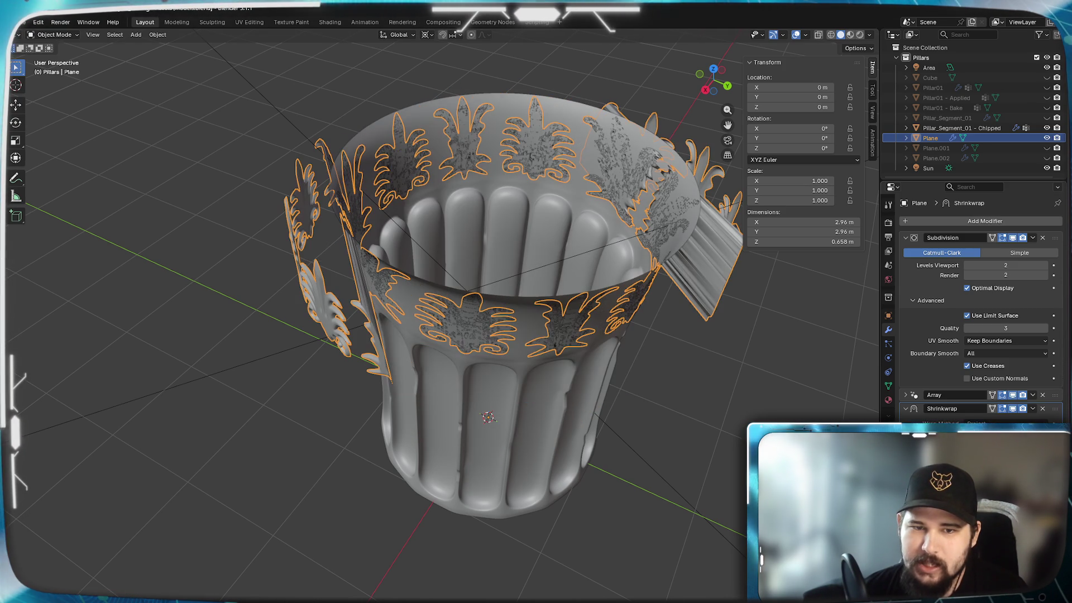
key(ctrl+shift+z)
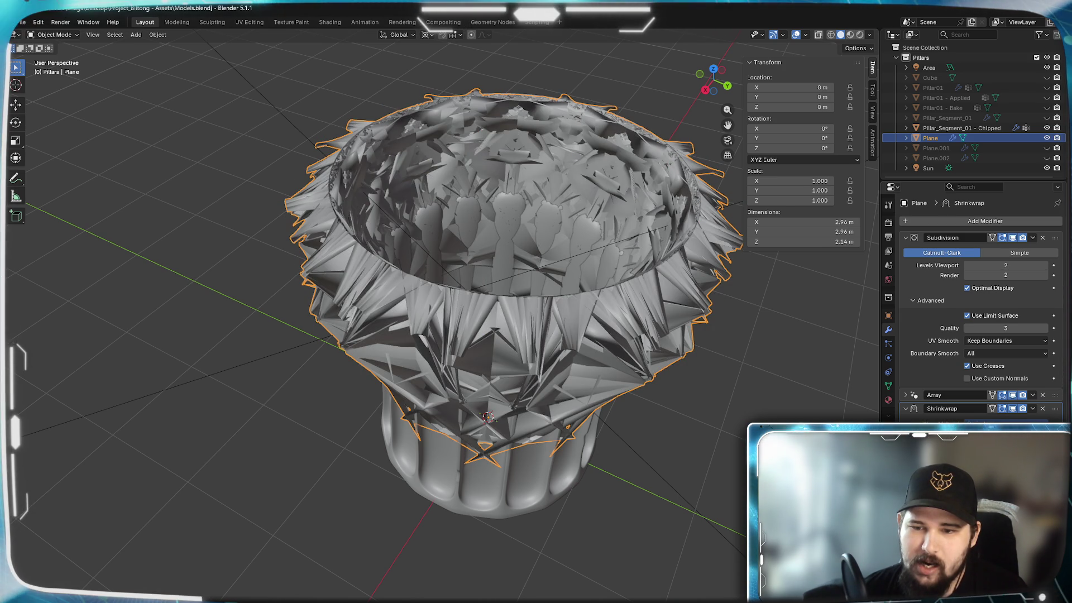
key(ctrl+z)
scroll(568, 397, up, 2)
middle_drag(575, 402, 558, 391)
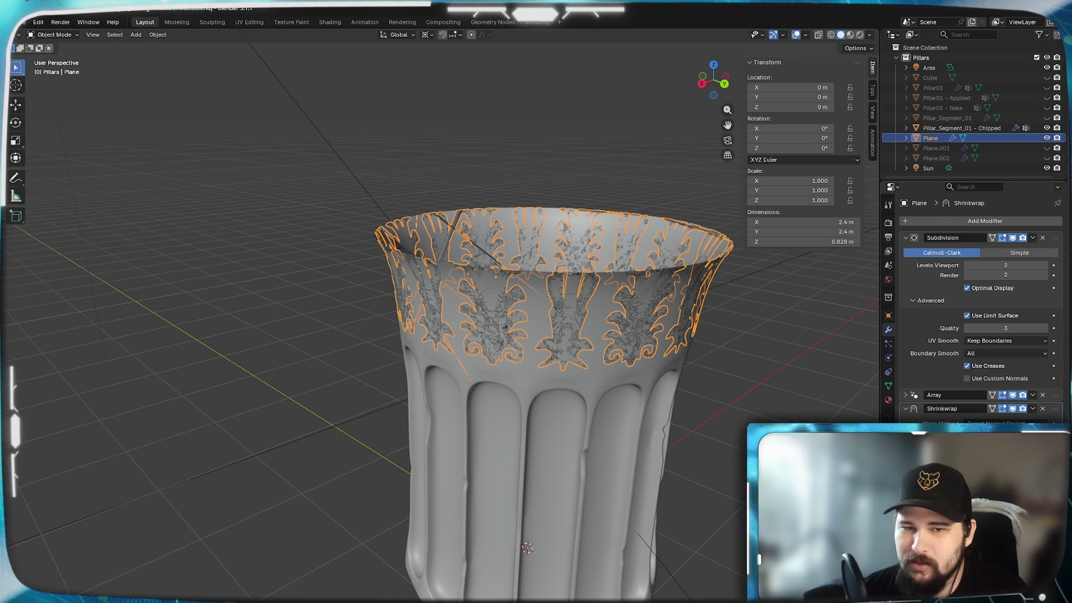
mouse_move(547, 393)
middle_down()
mouse_move(560, 533)
mouse_move(550, 436)
middle_up()
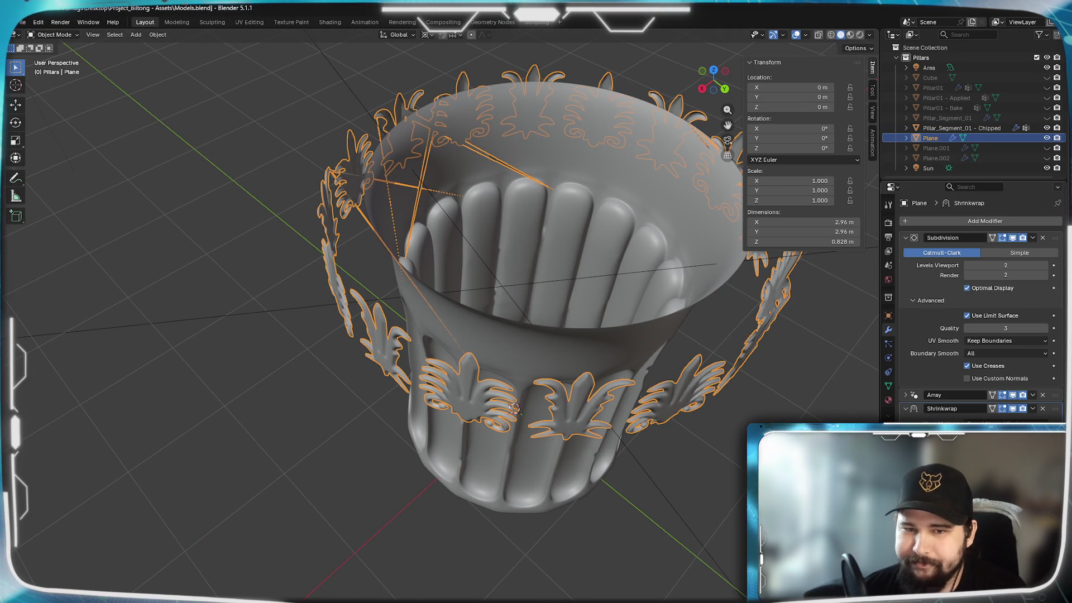
key(ctrl+z)
mouse_move(564, 251)
middle_down()
mouse_move(564, 328)
mouse_move(560, 300)
mouse_move(525, 335)
mouse_move(489, 348)
mouse_move(561, 458)
mouse_move(598, 544)
mouse_move(570, 438)
mouse_move(576, 337)
mouse_move(585, 330)
mouse_move(624, 352)
mouse_move(611, 316)
mouse_move(532, 357)
mouse_move(555, 352)
mouse_move(558, 299)
mouse_move(554, 414)
mouse_move(583, 483)
middle_up()
scroll(563, 328, up, 2)
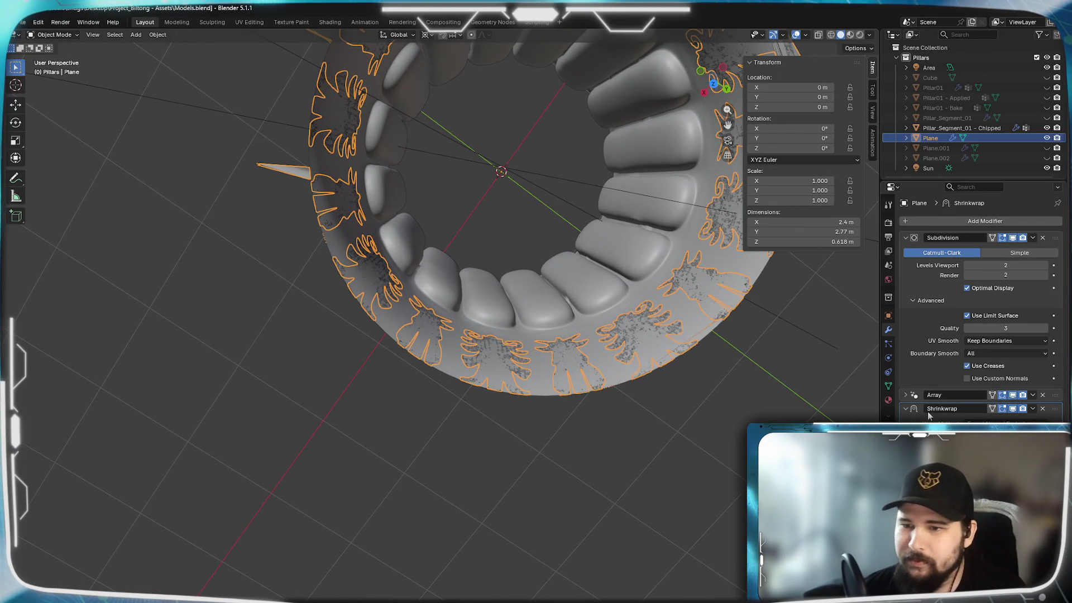
Delete the Shrinkwrap modifier and enter Edit Mode on the ornament mesh
click(1042, 408)
mouse_move(547, 425)
middle_down()
mouse_move(592, 292)
mouse_move(550, 296)
mouse_move(516, 337)
middle_up()
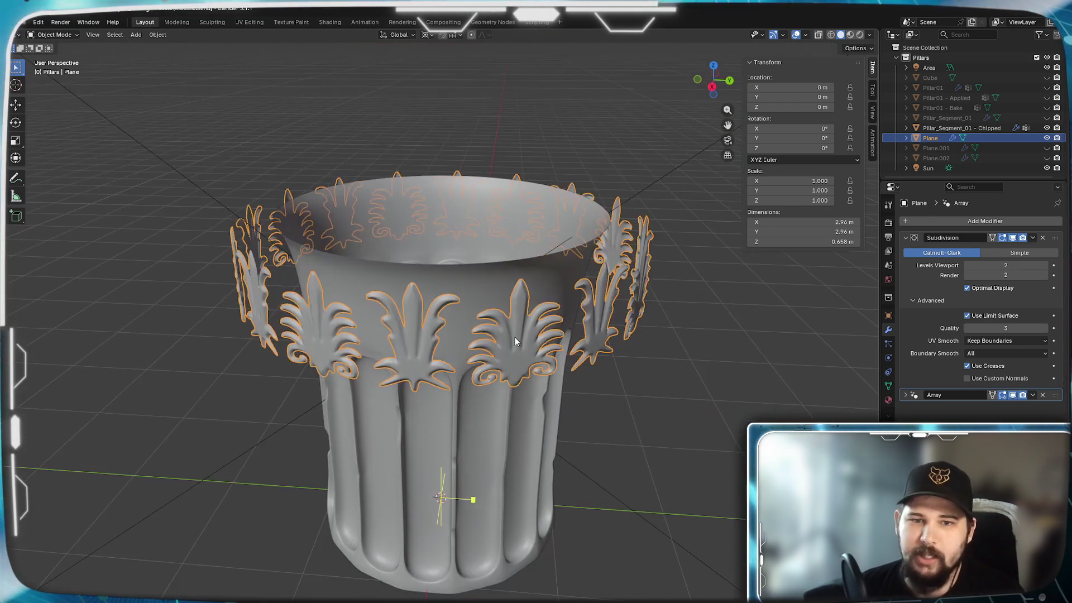
key(Tab)
Shrink the leaf ring slightly with height locked, then set the pivot point to 3D Cursor
mouse_move(525, 390)
middle_down()
mouse_move(462, 387)
mouse_move(584, 358)
mouse_move(521, 421)
mouse_move(526, 462)
mouse_move(616, 346)
middle_up()
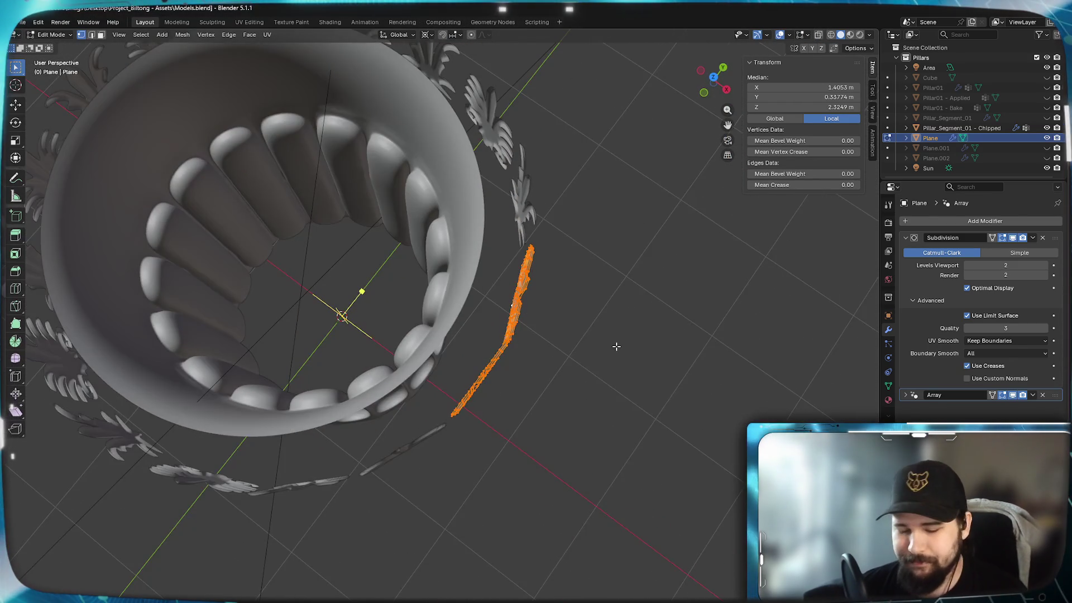
key(KP_7)
scroll(613, 350, up, 8)
shift+middle_drag(679, 446, 673, 452)
mouse_move(701, 491)
middle_down()
mouse_move(646, 524)
mouse_move(622, 421)
mouse_move(576, 421)
mouse_move(540, 365)
mouse_move(548, 476)
mouse_move(567, 381)
middle_up()
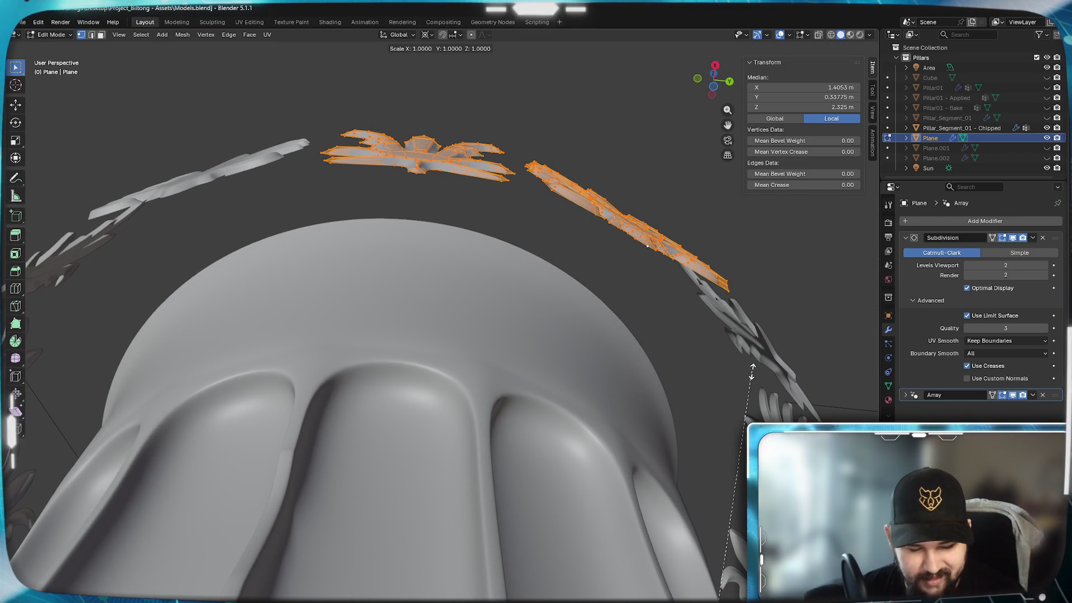
key(shift+z)
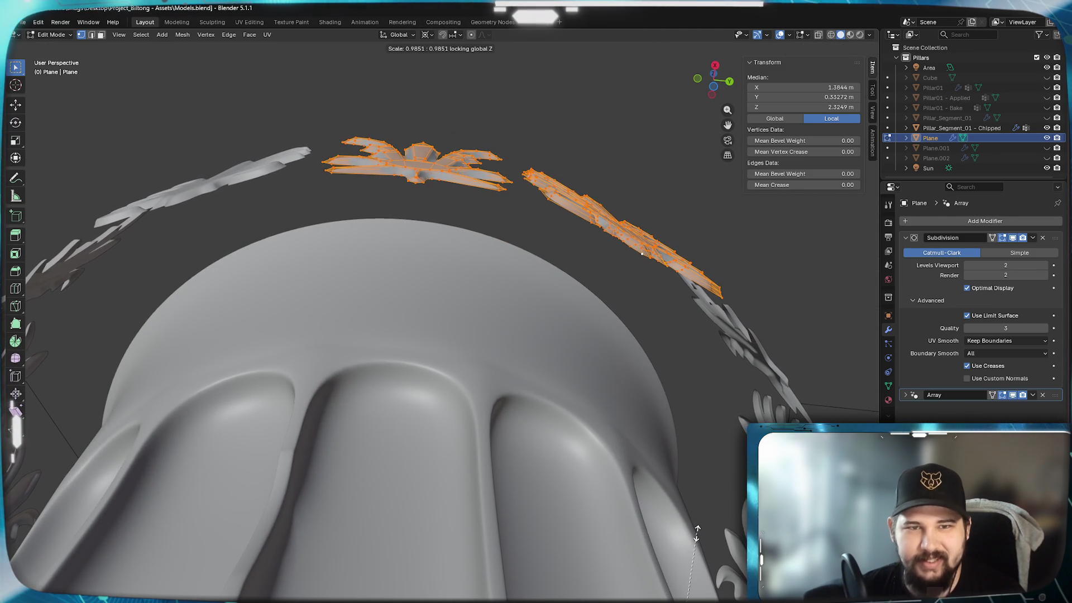
click(696, 502)
click(431, 32)
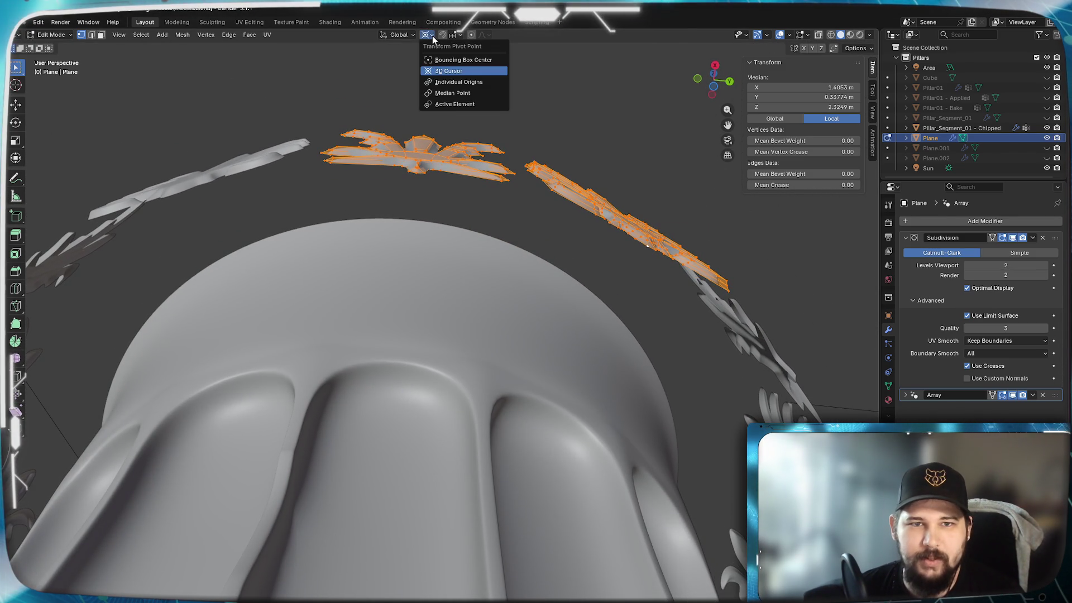
click(432, 35)
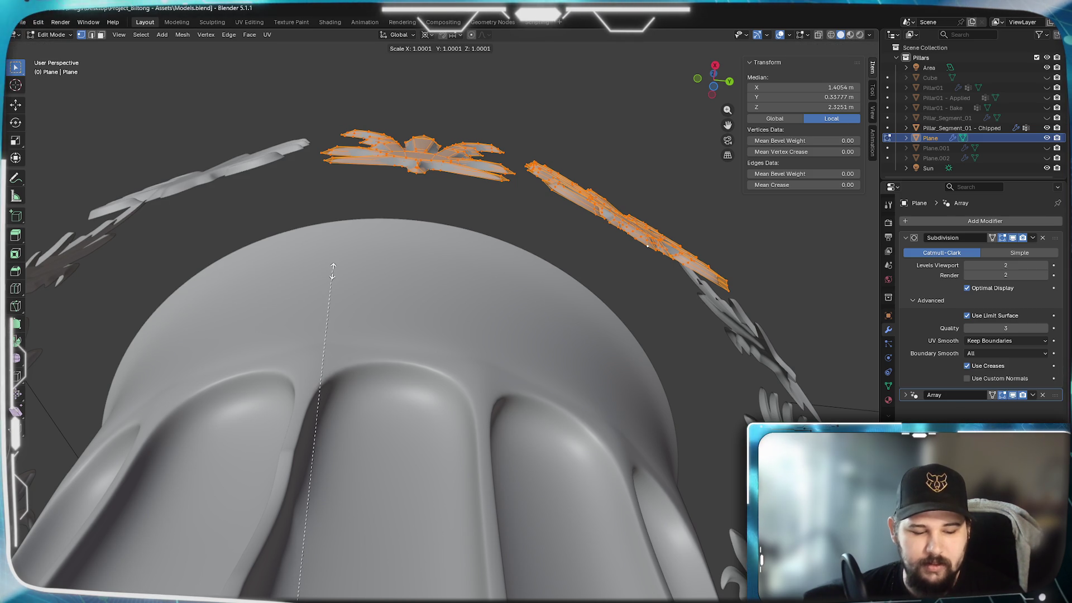
Try rescaling the ring around the cursor with Z locked, cancelling each attempt
key(shift+z)
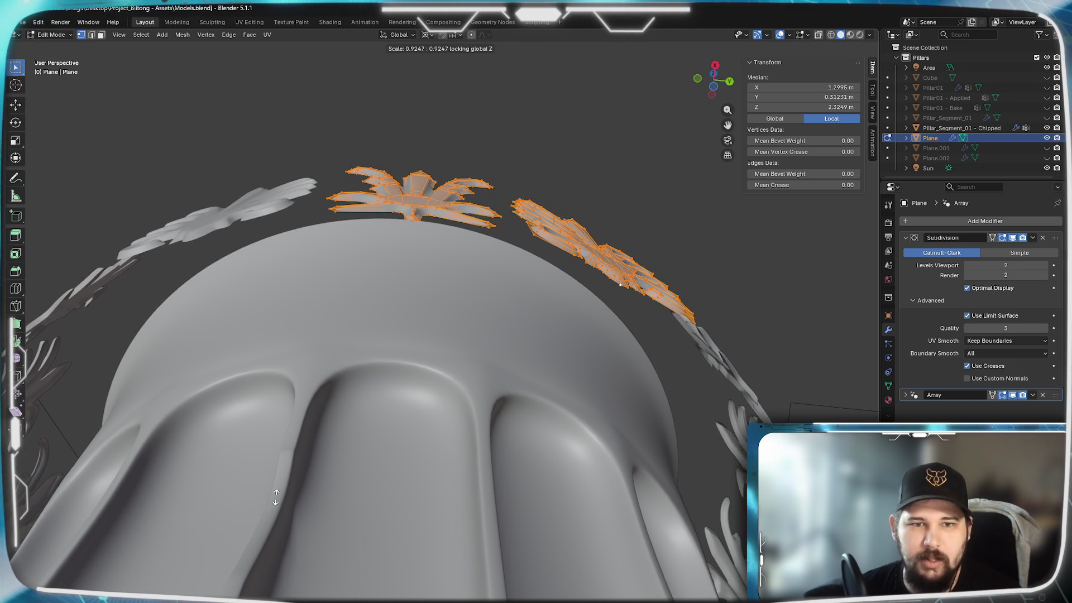
key(Escape)
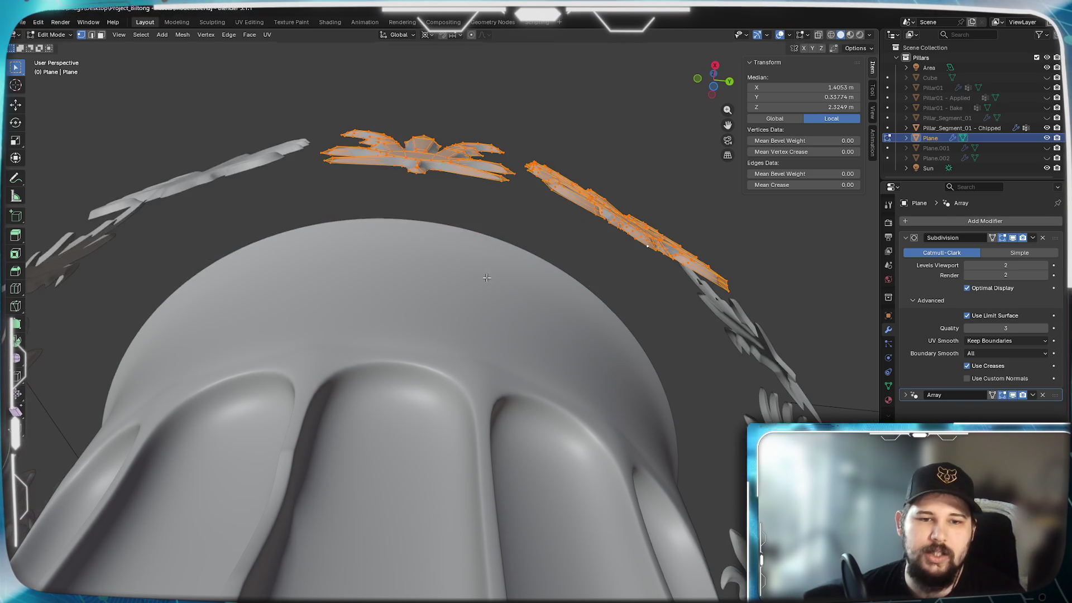
scroll(486, 280, down, 4)
middle_drag(486, 279, 361, 479)
scroll(471, 366, up, 3)
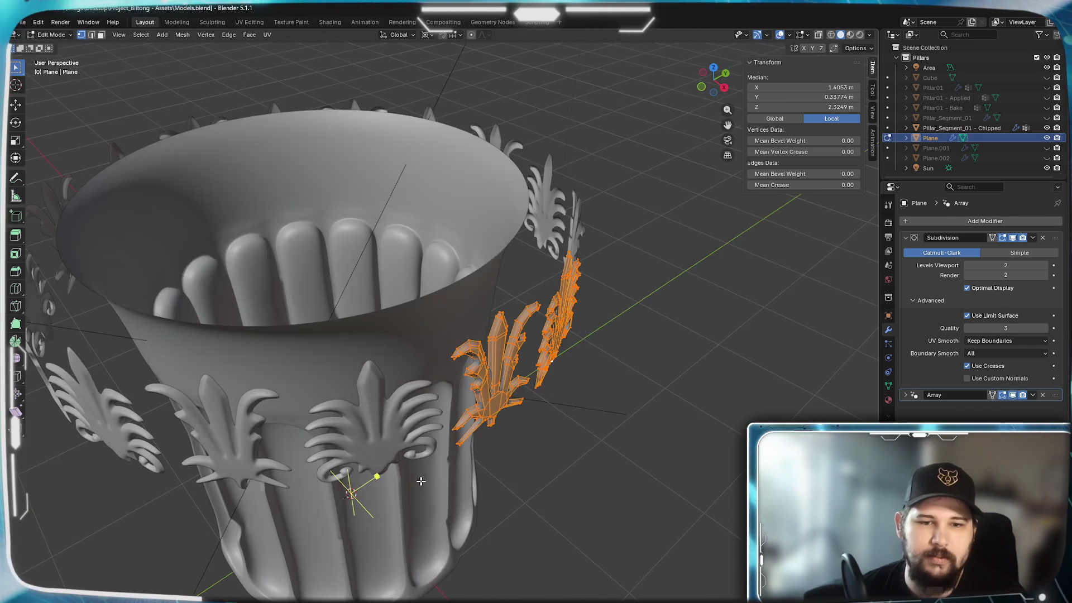
key(s)
key(shift+z)
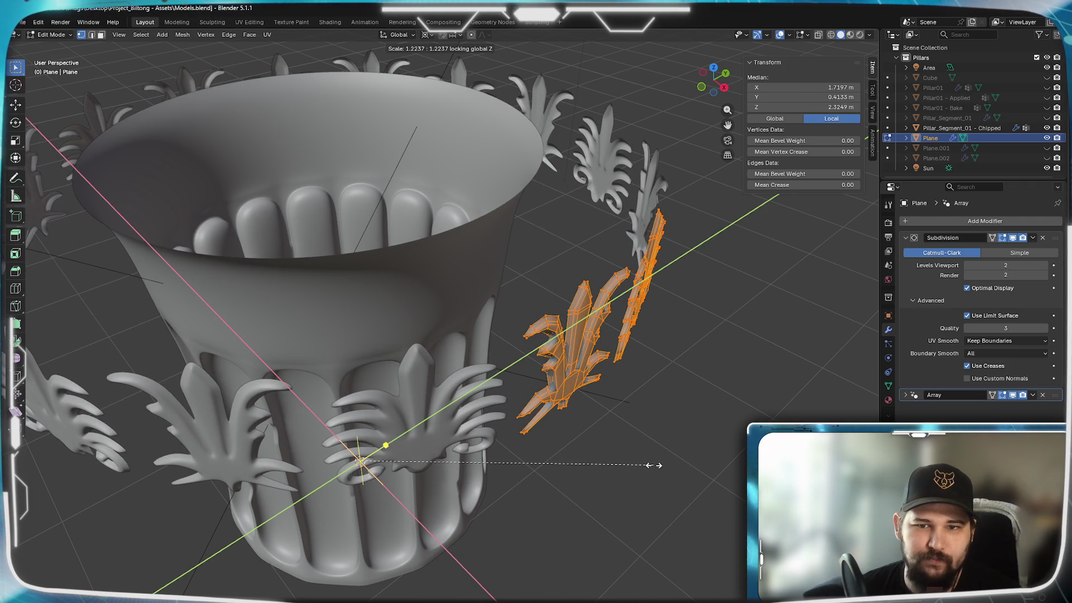
key(Escape)
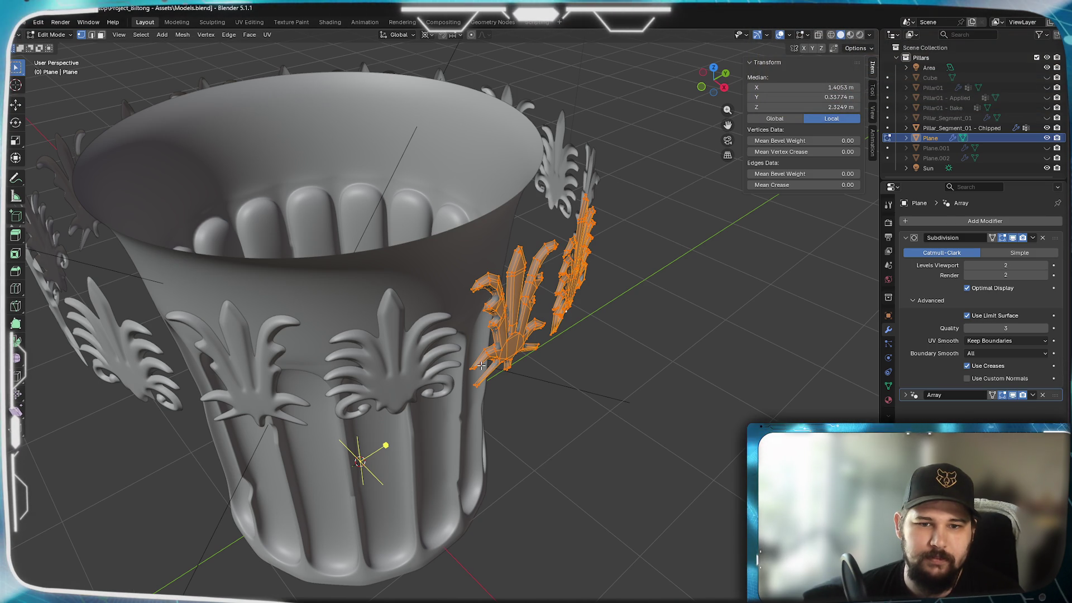
Select the whole right leaf and rotate it 22.5° about Z in top view
scroll(603, 395, up, 5)
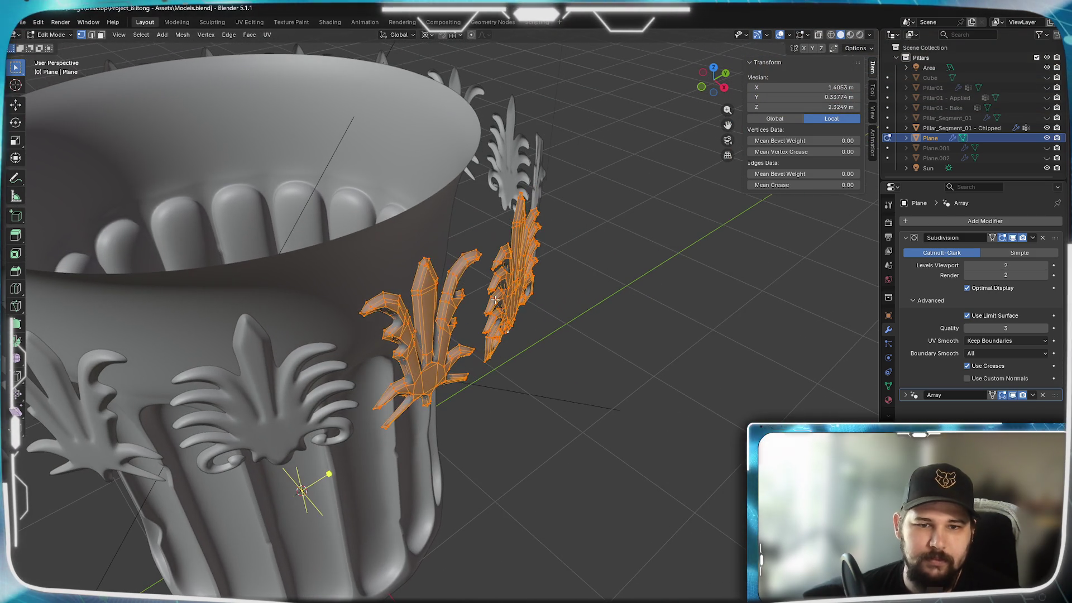
click(481, 387)
key(ctrl+l)
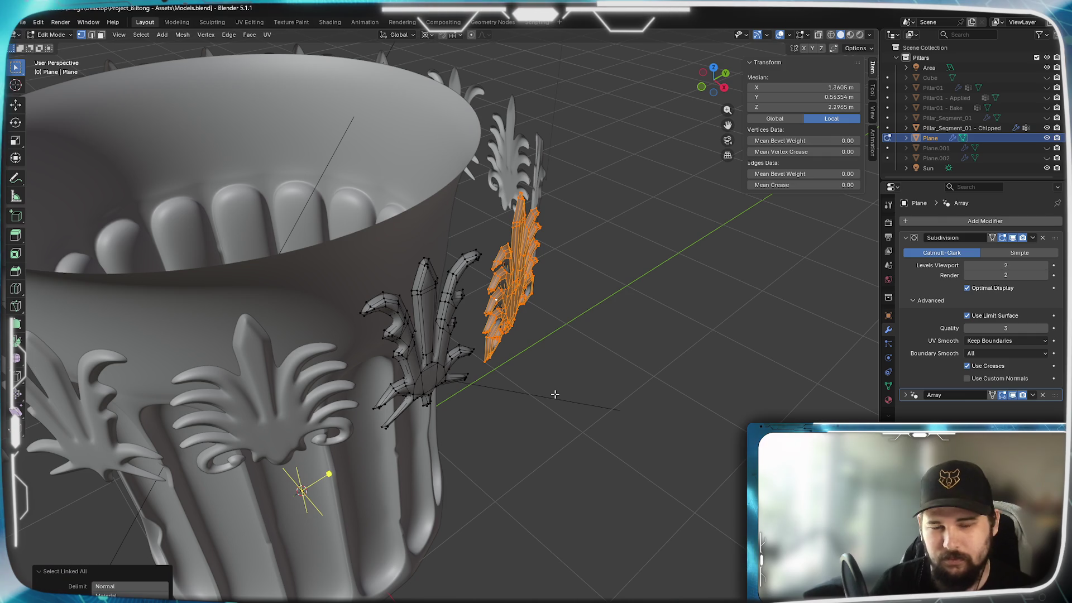
key(KP_7)
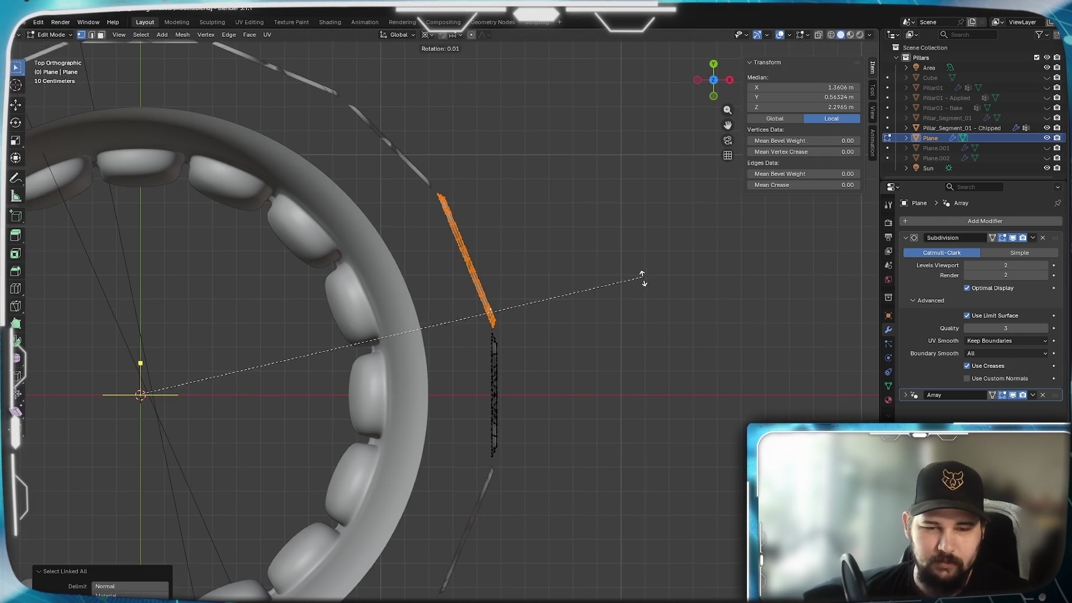
text(22.5)
key(Return)
mouse_move(655, 430)
middle_down()
mouse_move(531, 469)
mouse_move(478, 383)
mouse_move(539, 427)
mouse_move(608, 449)
middle_up()
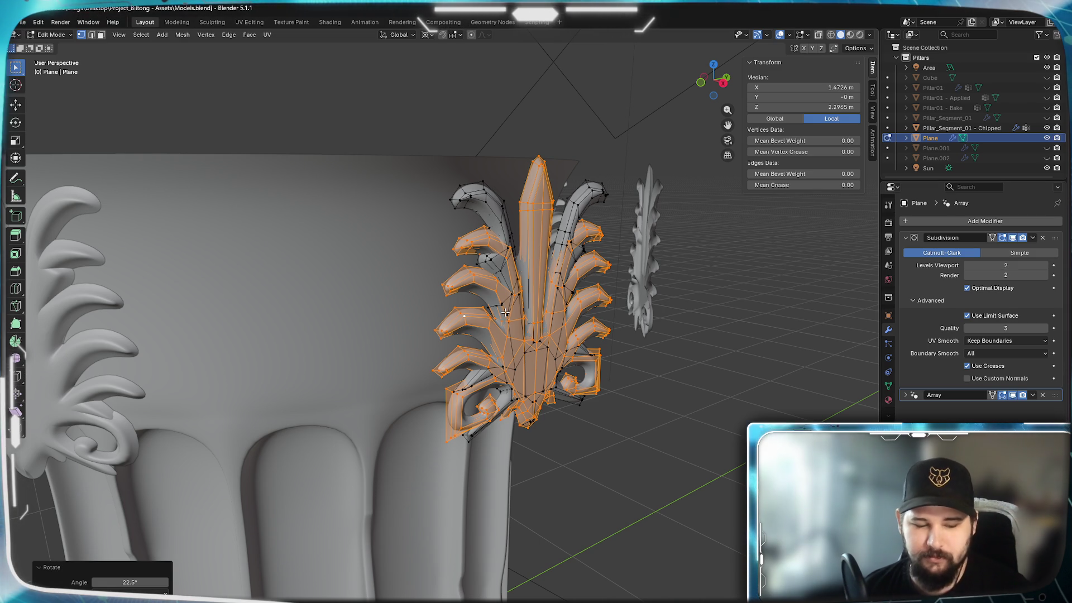
Return to Object Mode and orbit around the capital's ring of leaves
key(Tab)
scroll(505, 312, down, 3)
mouse_move(505, 312)
middle_down()
mouse_move(567, 371)
mouse_move(511, 360)
middle_up()
scroll(511, 360, up, 2)
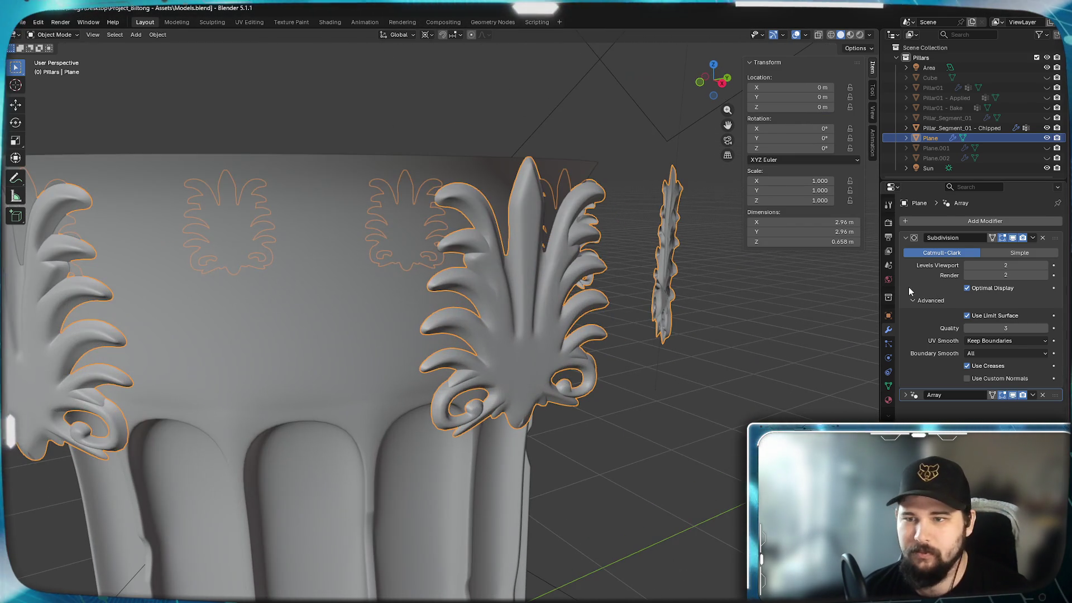
Add a Lattice deform modifier to the leaf ornaments after their Array
click(966, 218)
key(Escape)
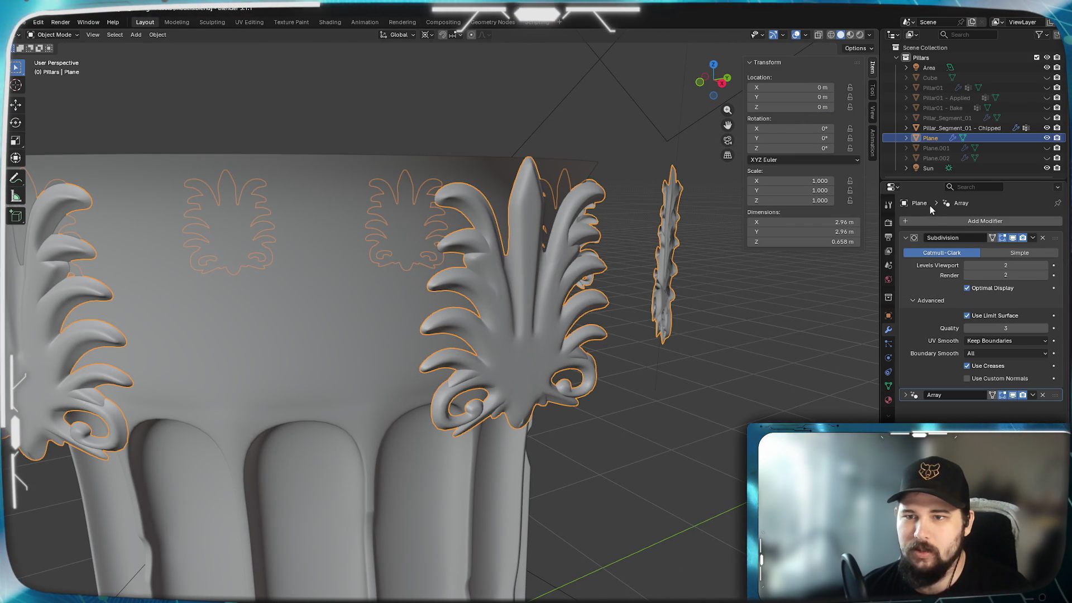
click(930, 222)
mouse_move(906, 221)
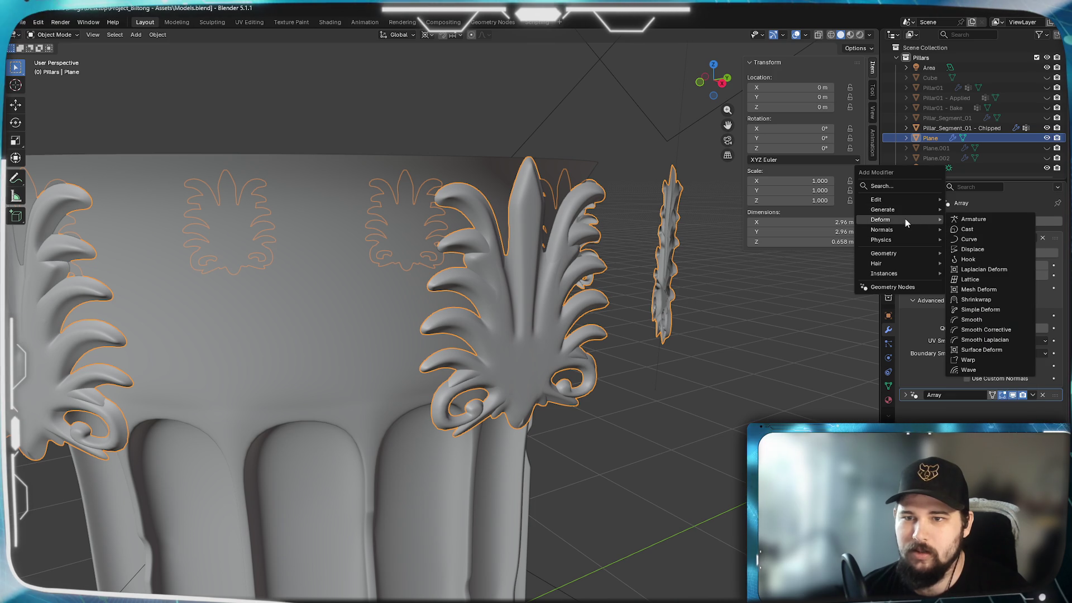
click(997, 277)
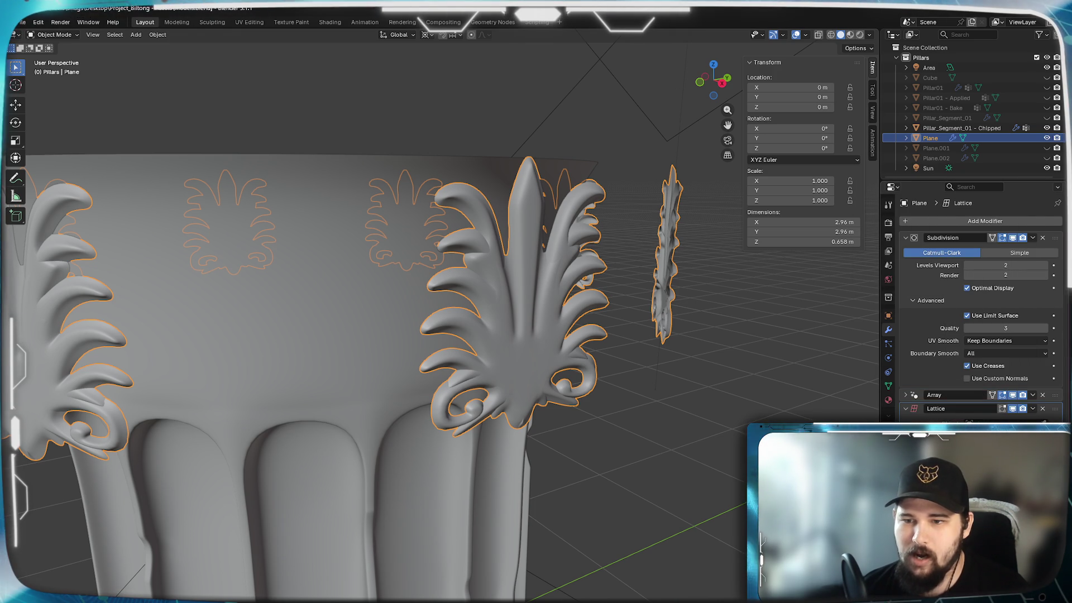
Switch to Edit Mode on the capital's bell, Pillar_Segment_01 - Chipped
mouse_move(621, 313)
middle_down()
mouse_move(485, 336)
mouse_move(622, 324)
mouse_move(579, 364)
mouse_move(618, 364)
mouse_move(595, 362)
mouse_move(707, 328)
mouse_move(427, 308)
mouse_move(400, 335)
mouse_move(389, 402)
mouse_move(419, 306)
mouse_move(371, 390)
middle_up()
key(Tab)
key(Tab)
click(415, 292)
key(Tab)
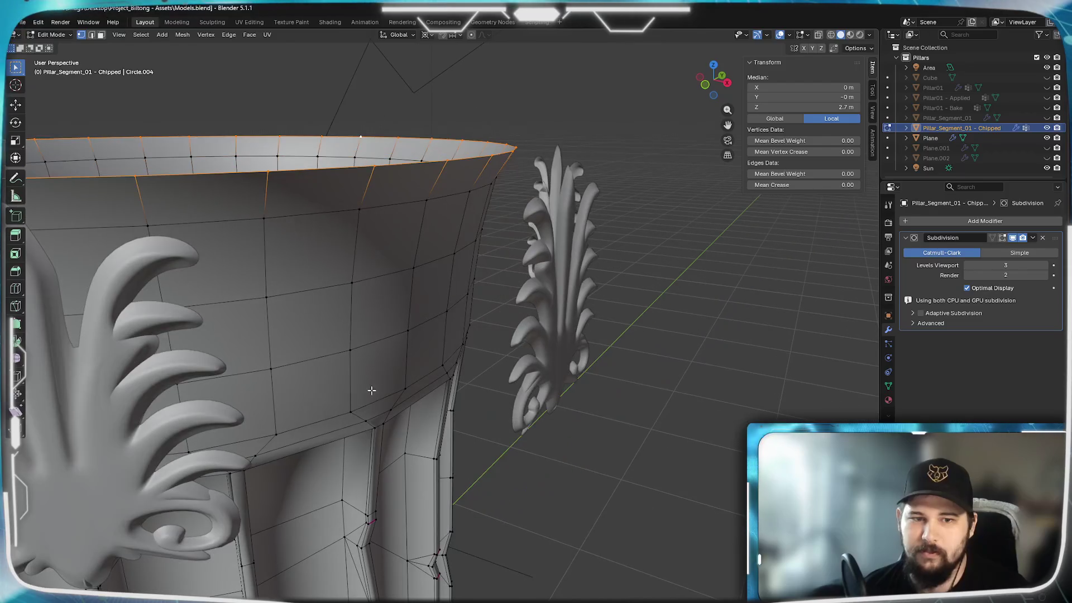
Select a column of bell faces from the base up to the rim
click(363, 395)
shift+click(408, 381)
shift+click(446, 365)
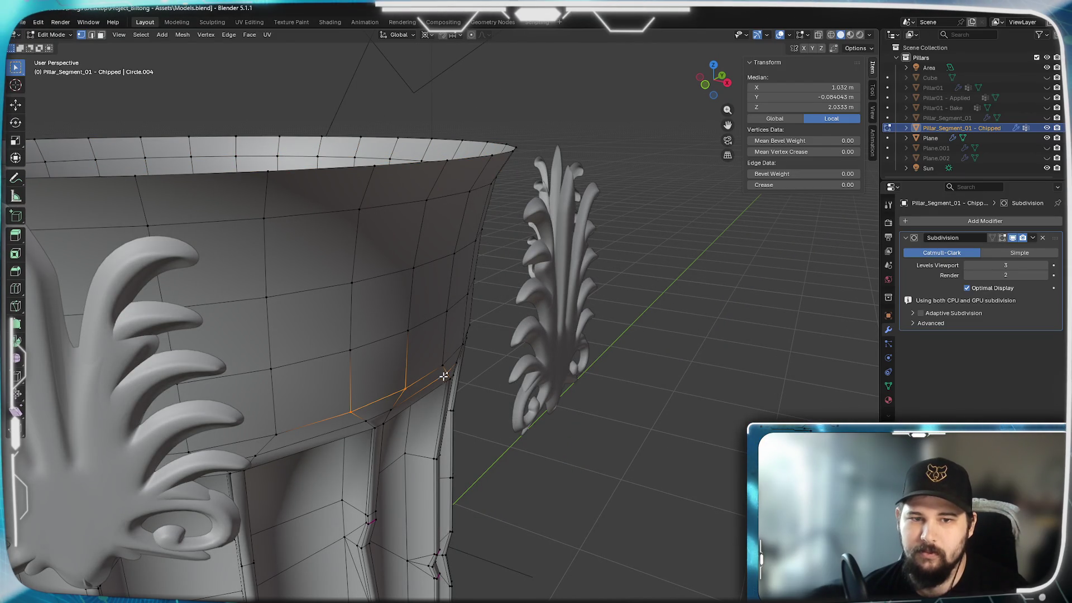
shift+click(443, 373)
shift+click(350, 350)
shift+click(407, 331)
shift+click(352, 284)
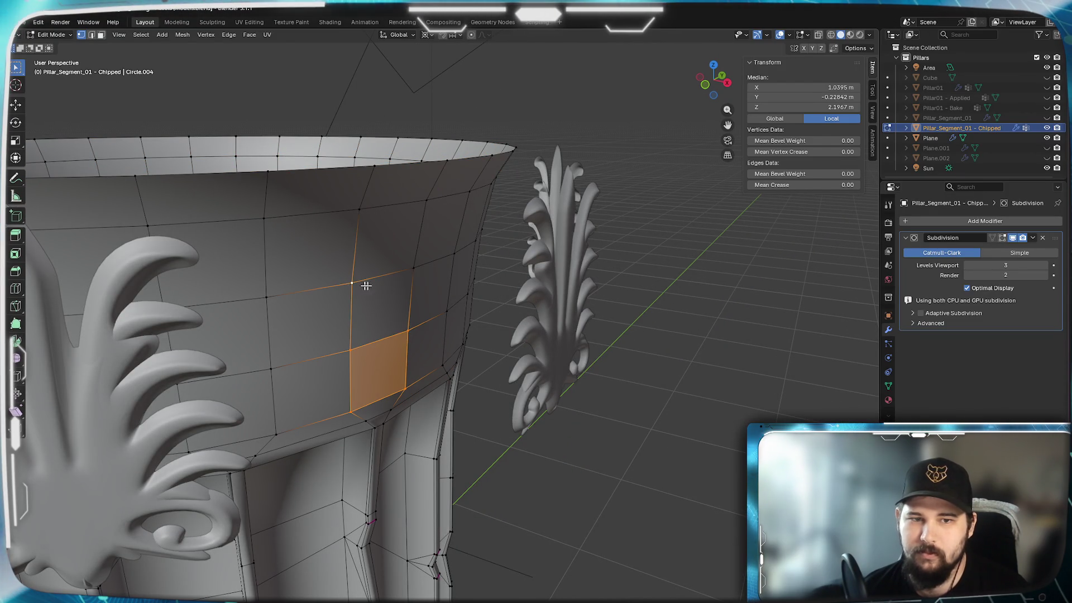
shift+click(413, 269)
shift+click(358, 209)
shift+click(427, 199)
shift+click(447, 161)
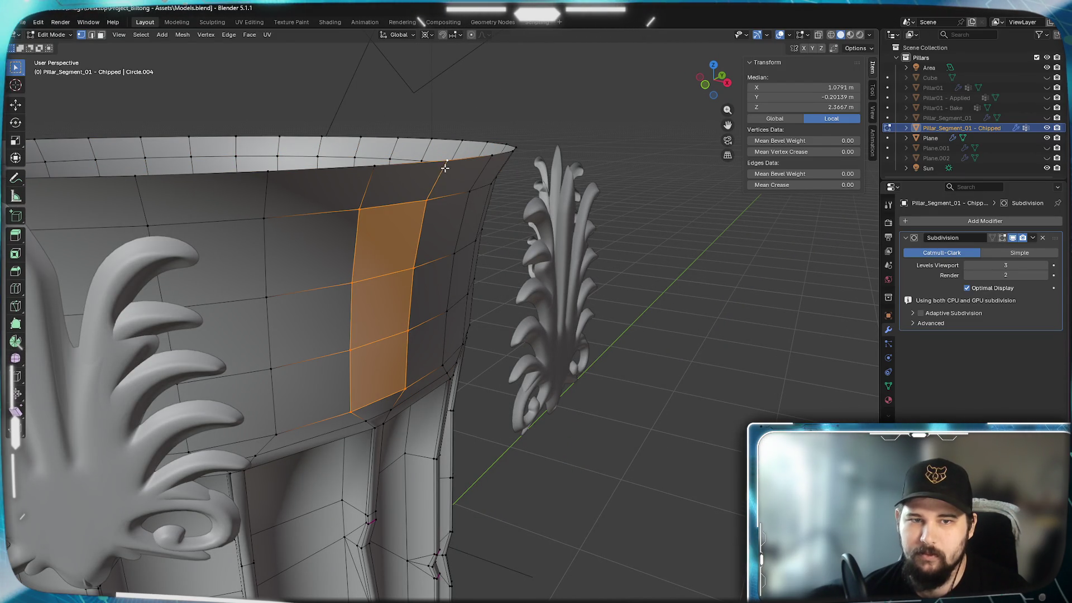
shift+click(385, 176)
Extend the selection with the adjacent face columns on the right and left
shift+click(492, 156)
shift+click(468, 192)
shift+click(453, 255)
shift+click(447, 313)
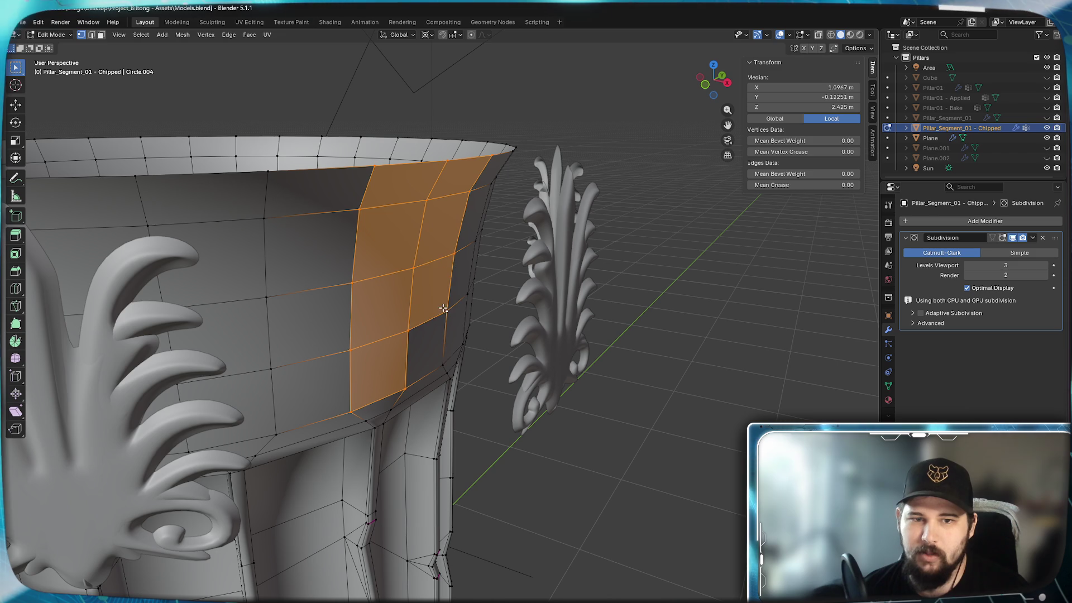
shift+click(443, 366)
shift+click(276, 433)
shift+click(271, 369)
shift+click(267, 297)
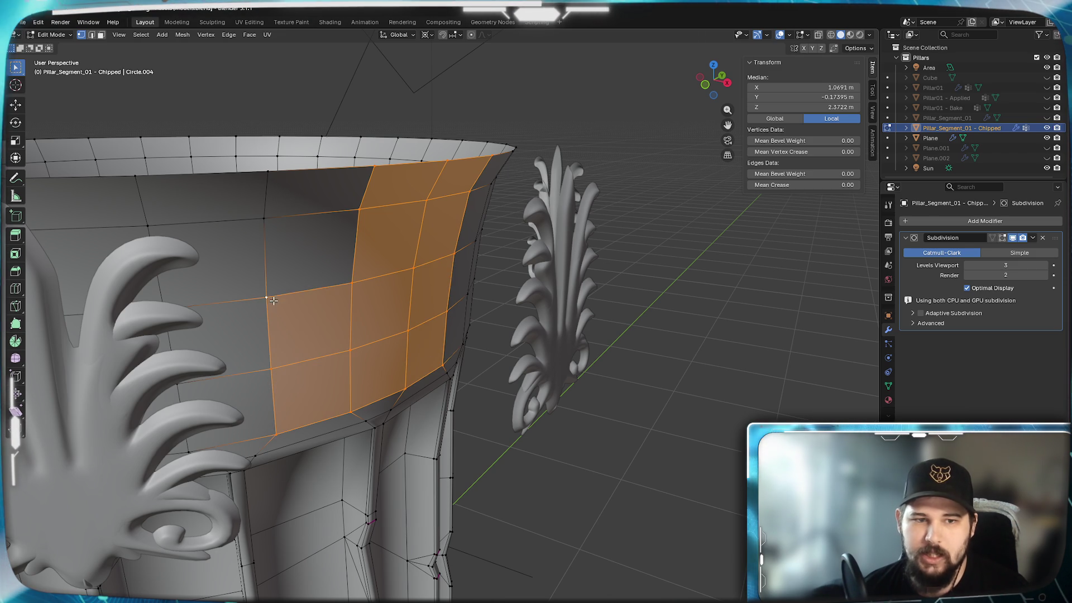
shift+click(264, 218)
shift+click(268, 171)
Duplicate the face block in place and separate it into Pillar_Segment_01 - Chipped.001
key(shift+d)
right_click(558, 326)
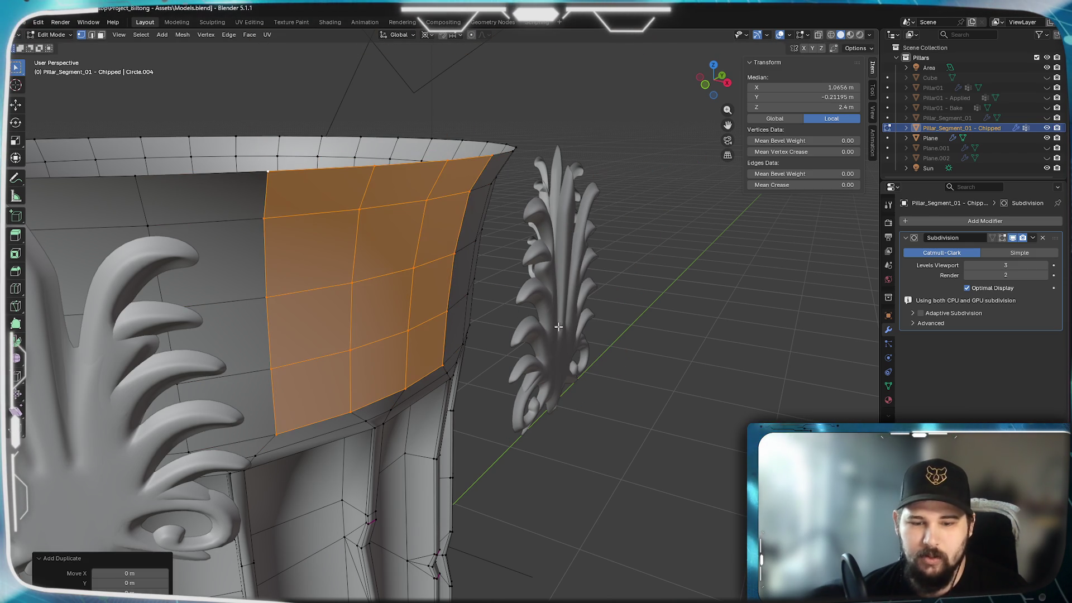
key(p)
click(579, 400)
key(Tab)
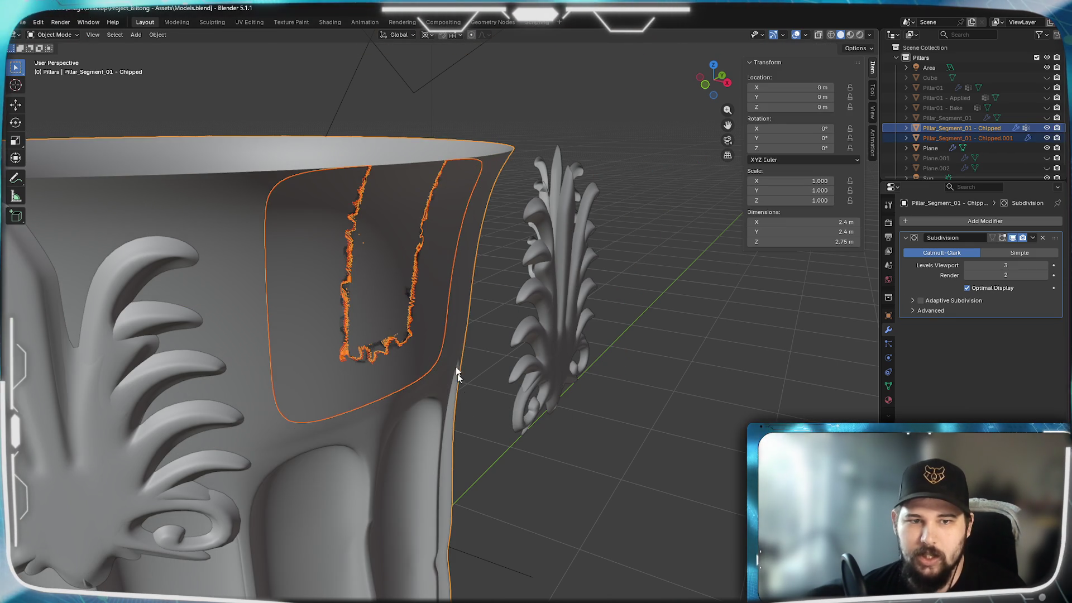
Undo the accidental removal of the bell's Subdivision by restoring it with Ctrl+3
mouse_move(442, 317)
middle_down()
mouse_move(443, 386)
mouse_move(426, 374)
mouse_move(436, 318)
middle_up()
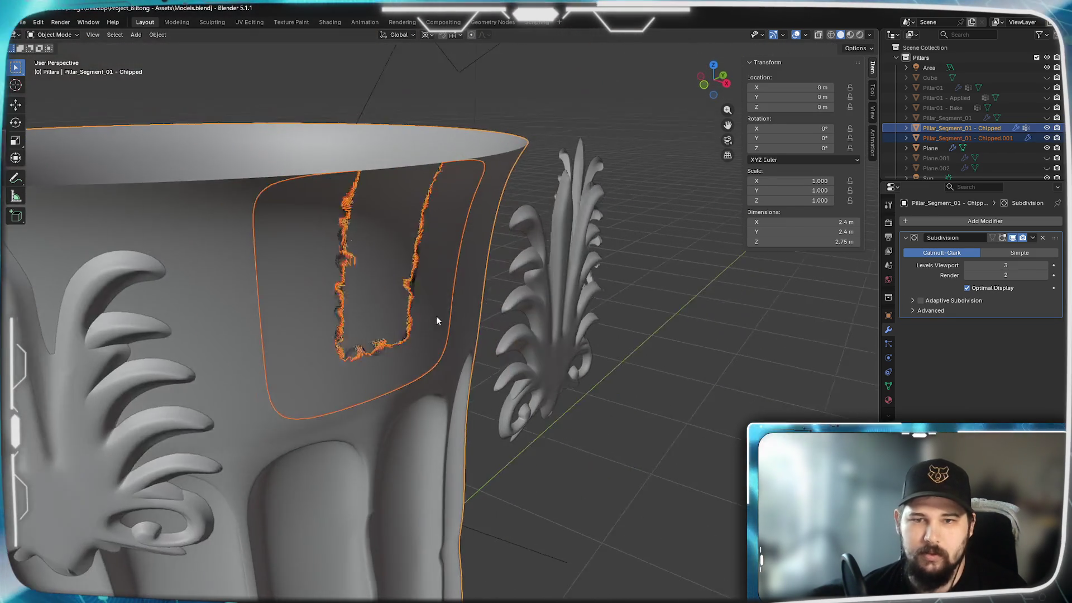
click(1043, 239)
key(Tab)
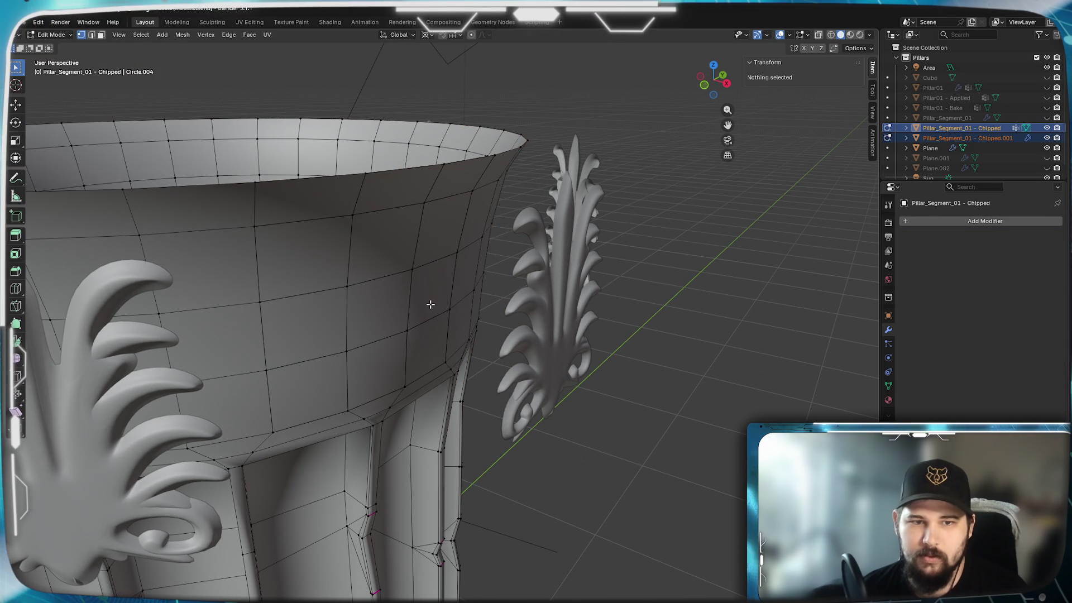
key(Tab)
click(455, 202)
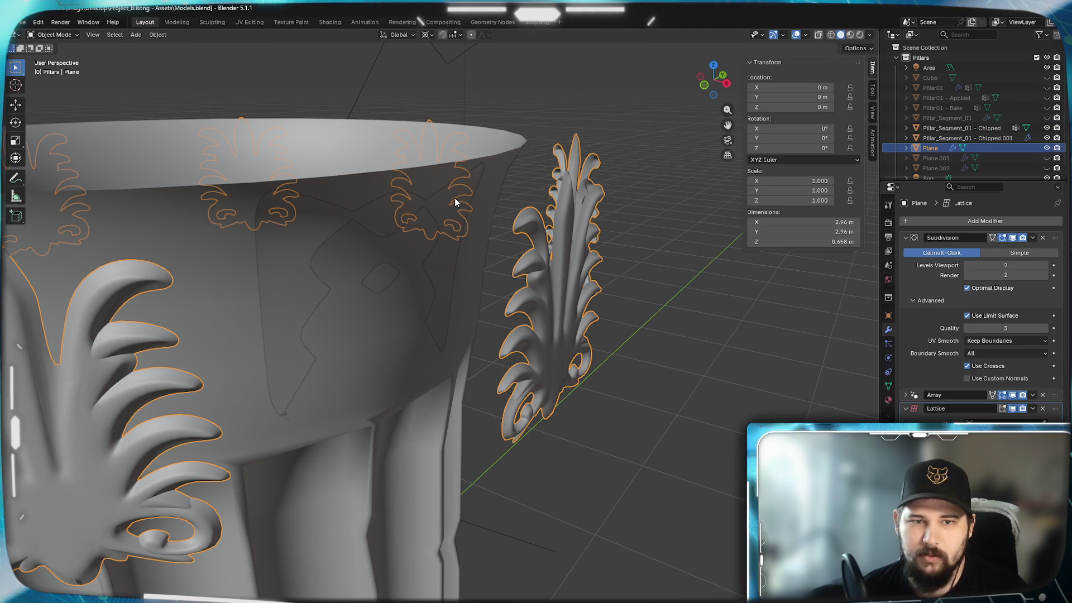
click(315, 235)
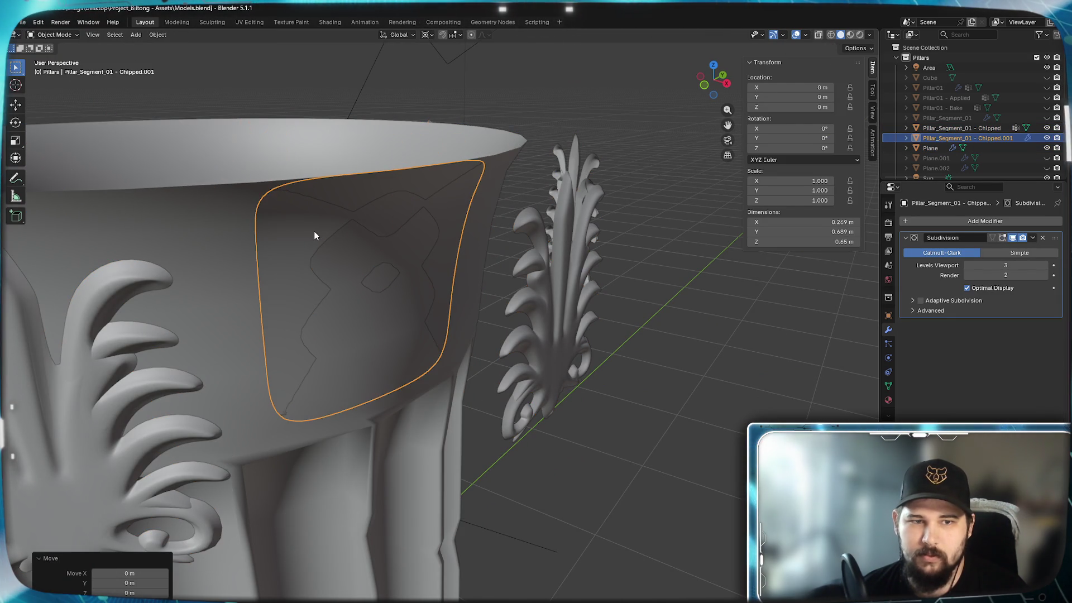
click(226, 211)
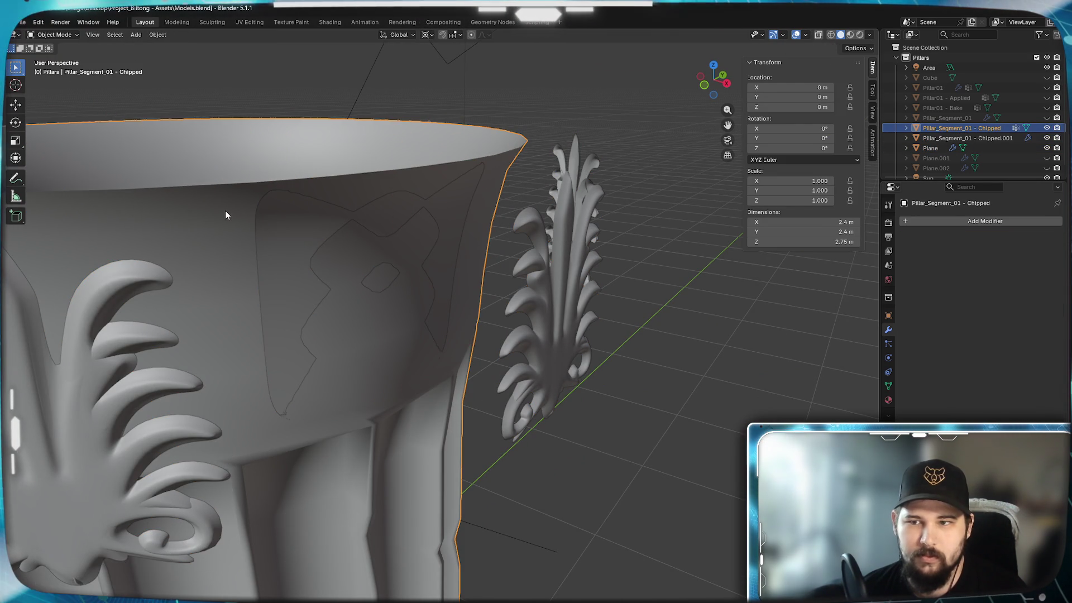
key(ctrl+z)
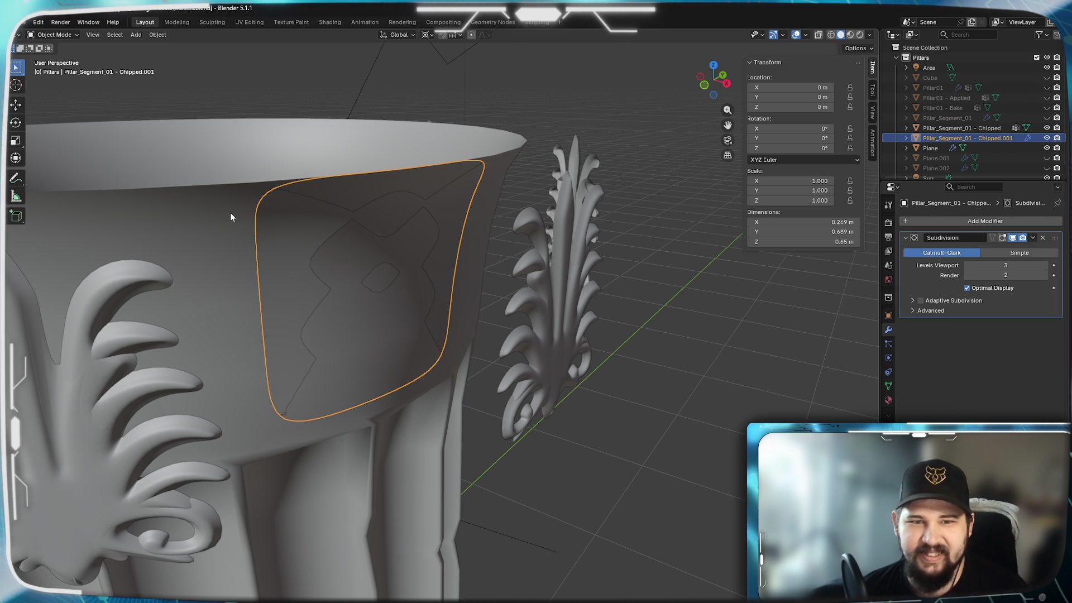
shift+click(230, 214)
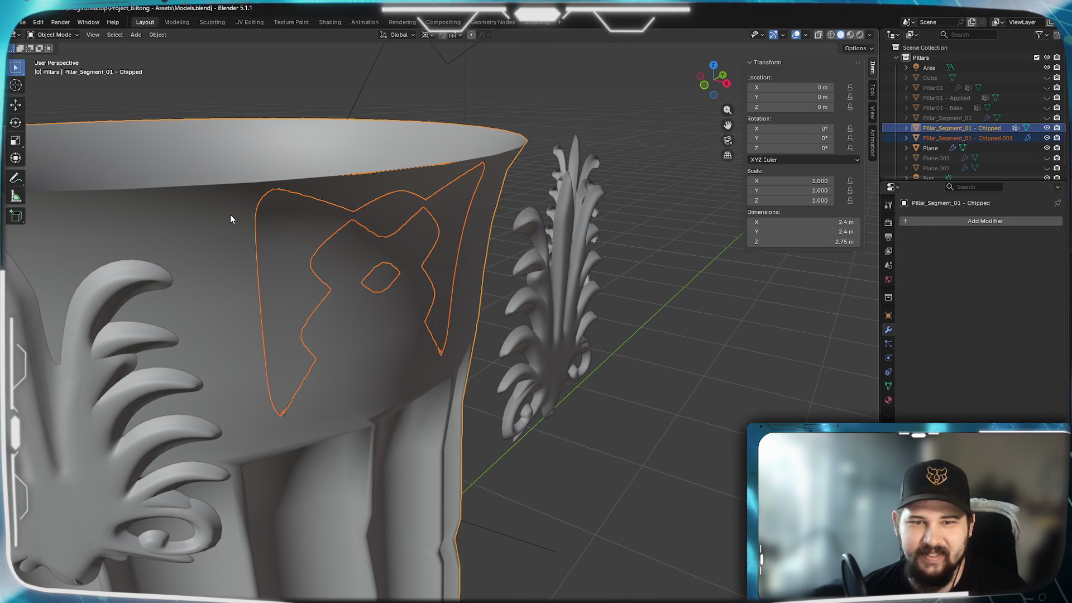
key(Tab)
key(Tab)
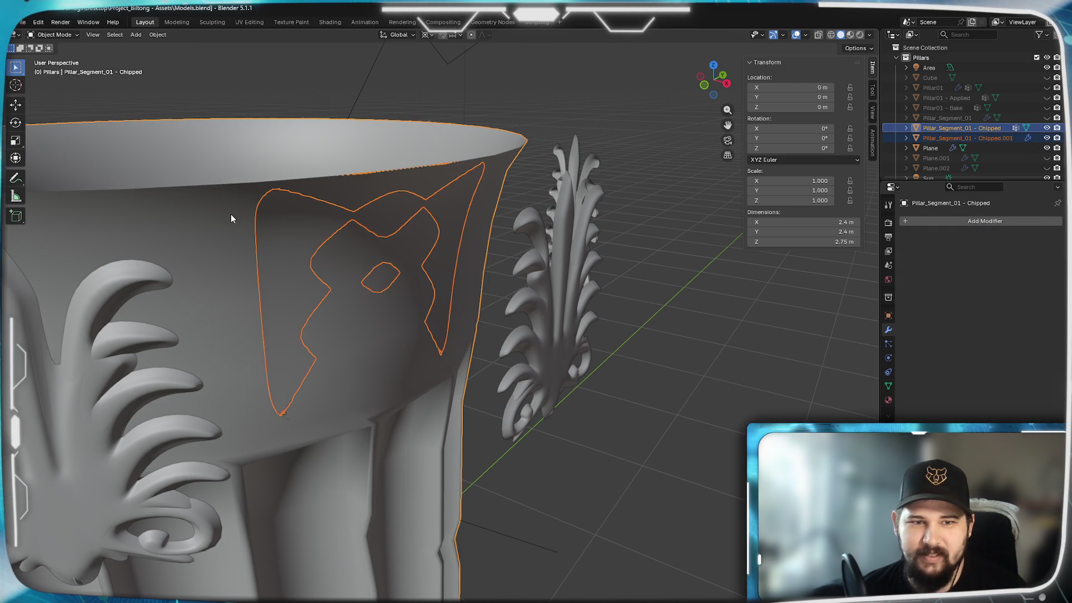
key(ctrl+3)
Select the split-off panel and delete its Subdivision modifier
click(207, 225)
click(276, 256)
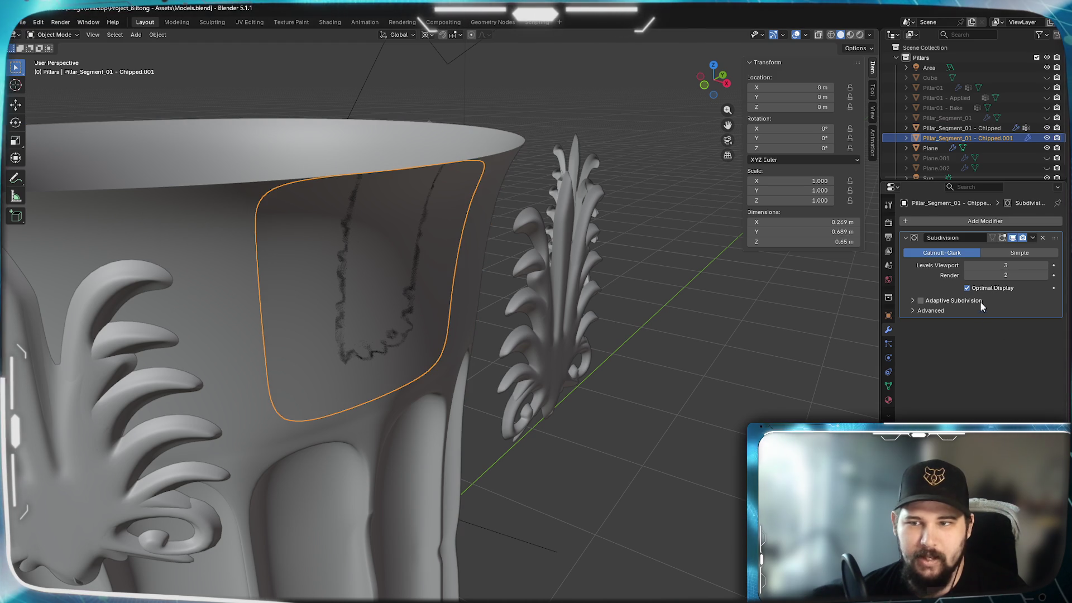
key(g)
key(Escape)
click(1043, 238)
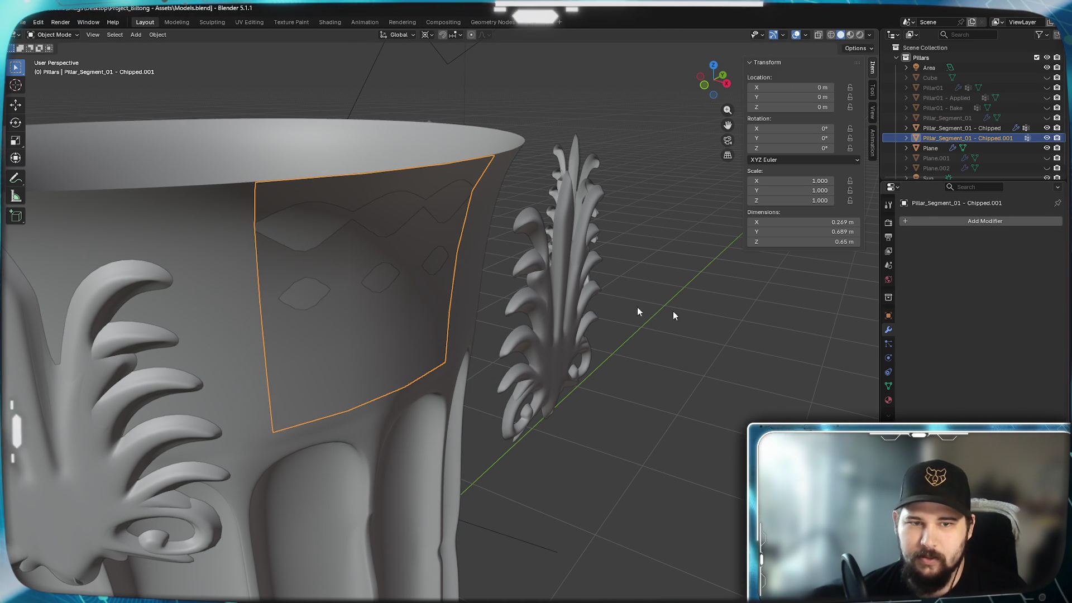
Extrude the whole panel mesh 0.1 m along X and return to Object Mode
key(Tab)
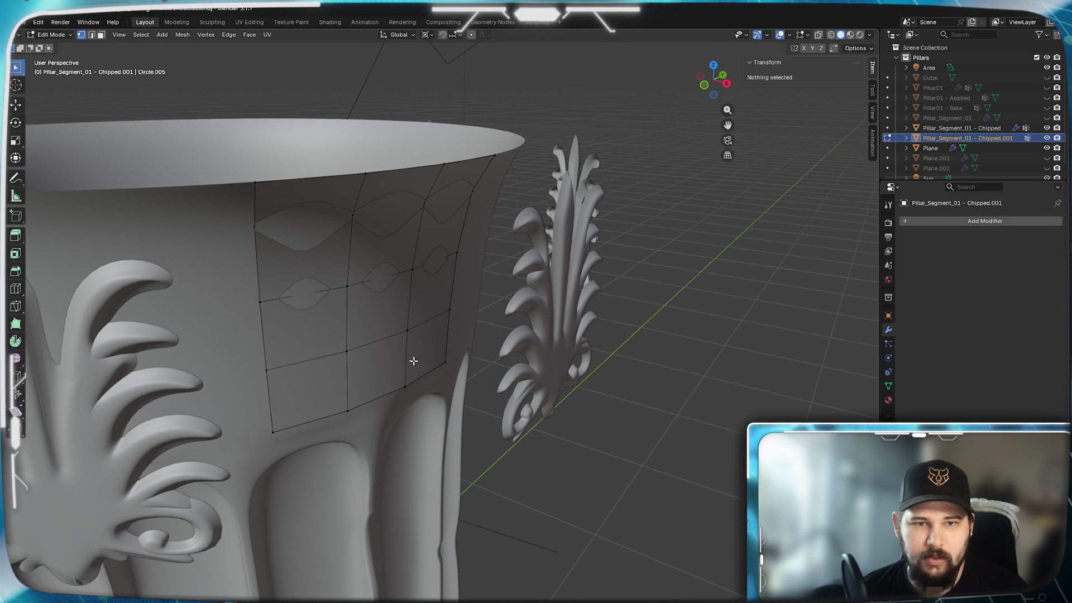
key(a)
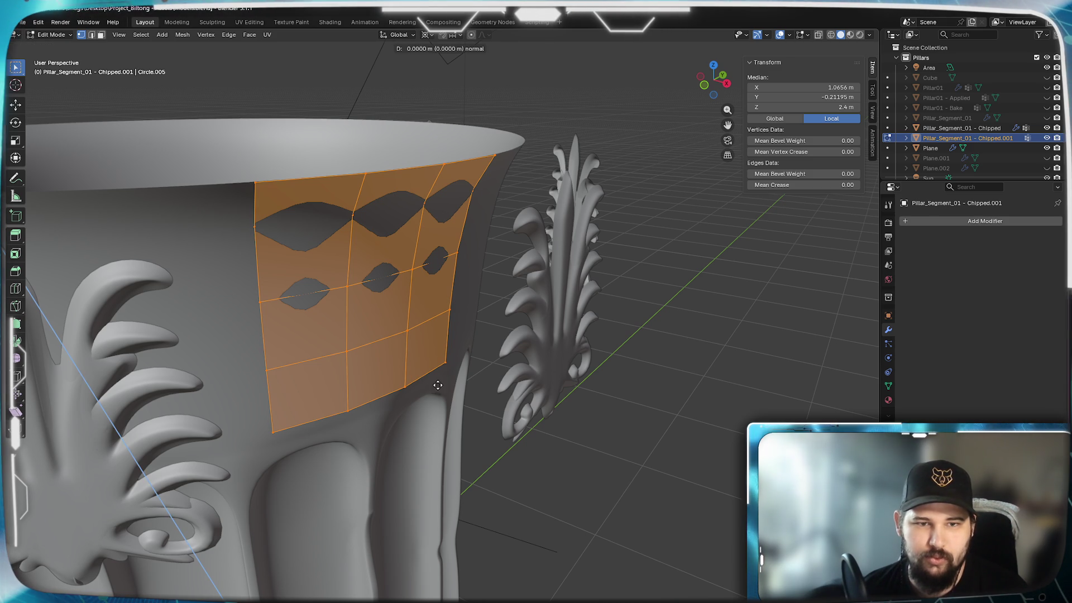
key(e)
key(y)
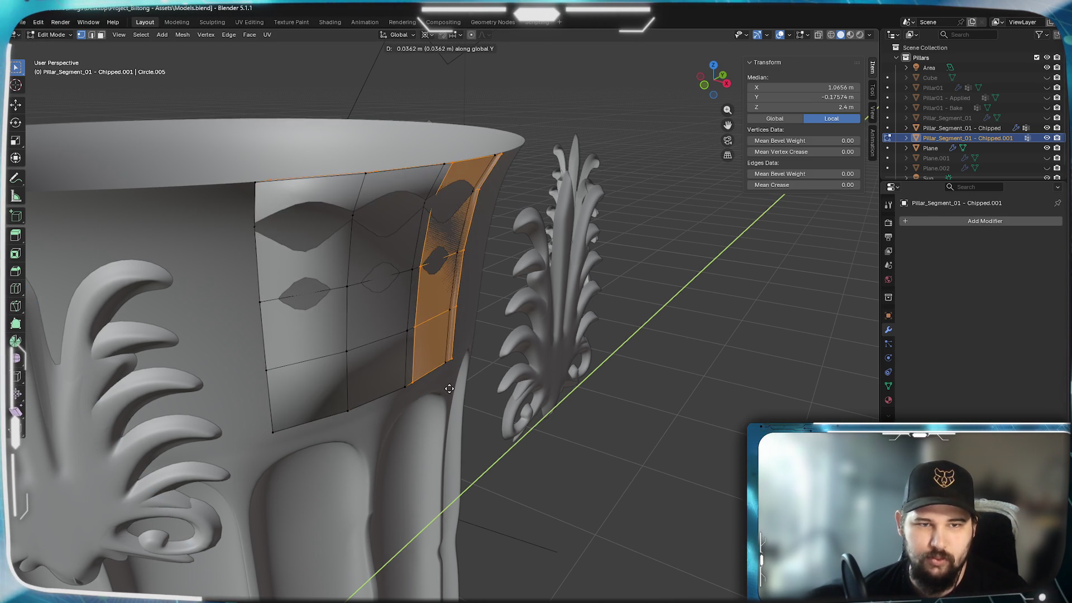
text(x0.1)
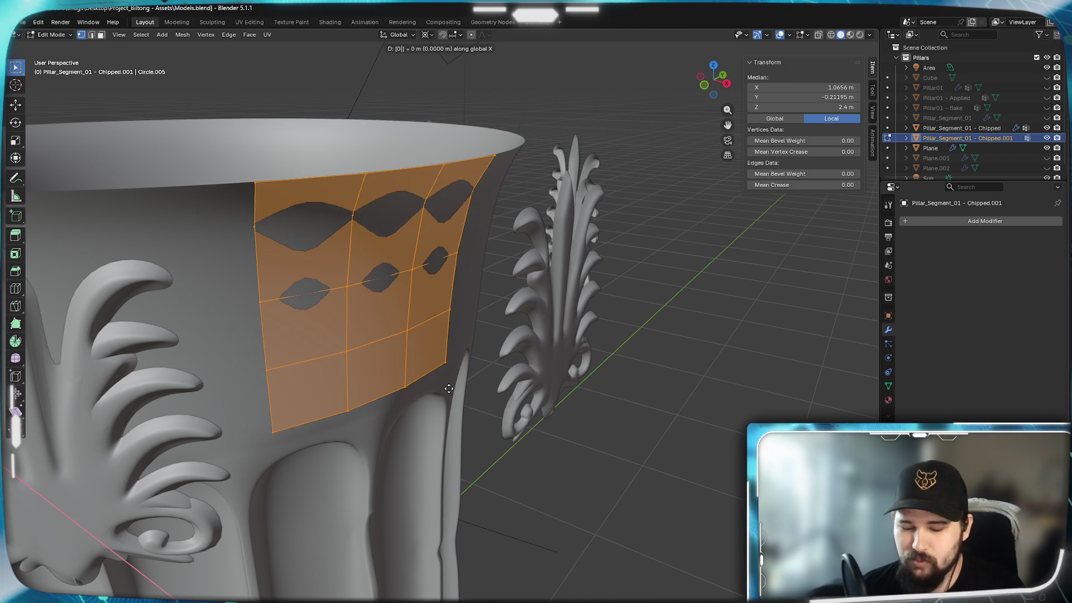
key(Return)
key(Tab)
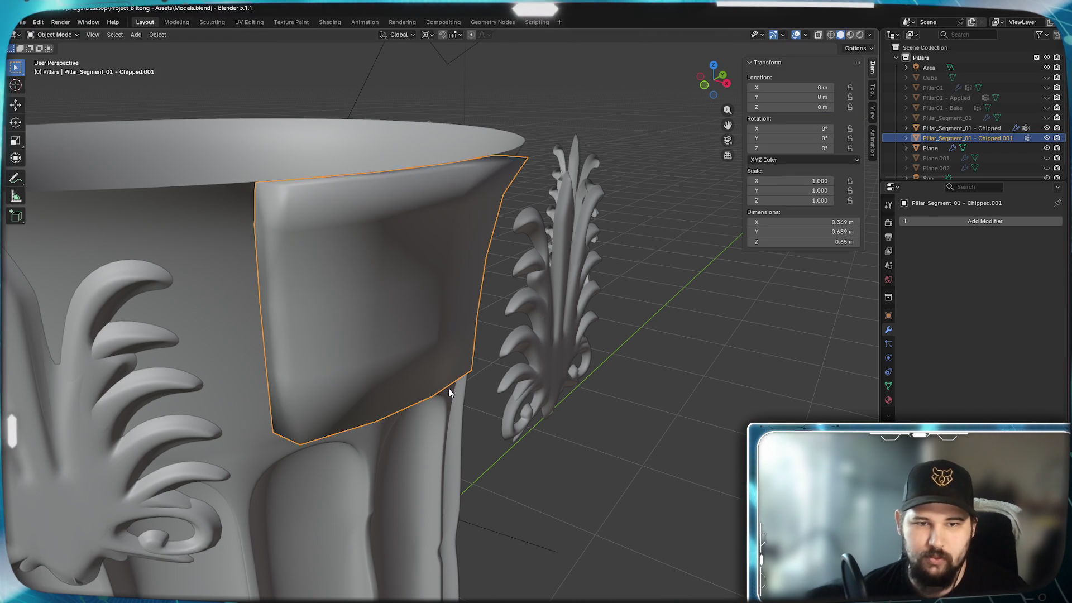
middle_drag(541, 405, 480, 406)
key(KP_1)
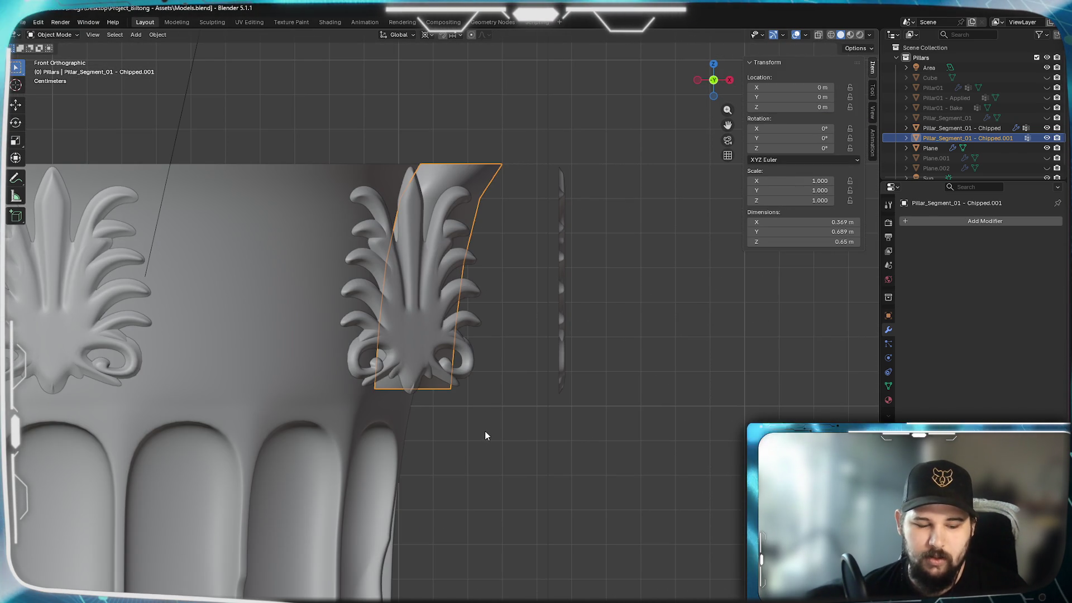
key(Tab)
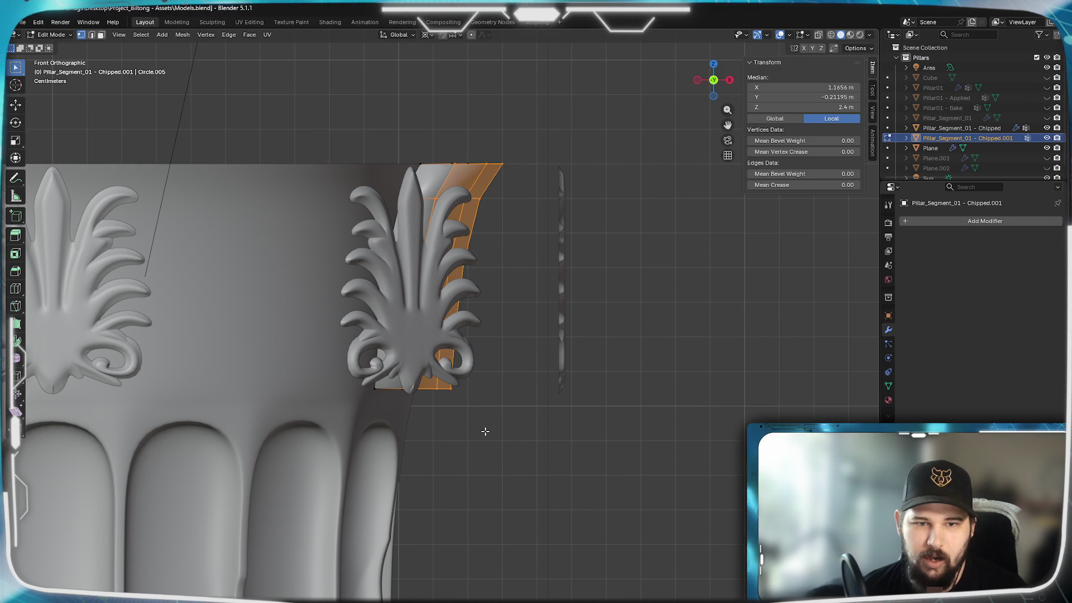
key(Tab)
key(r)
key(z)
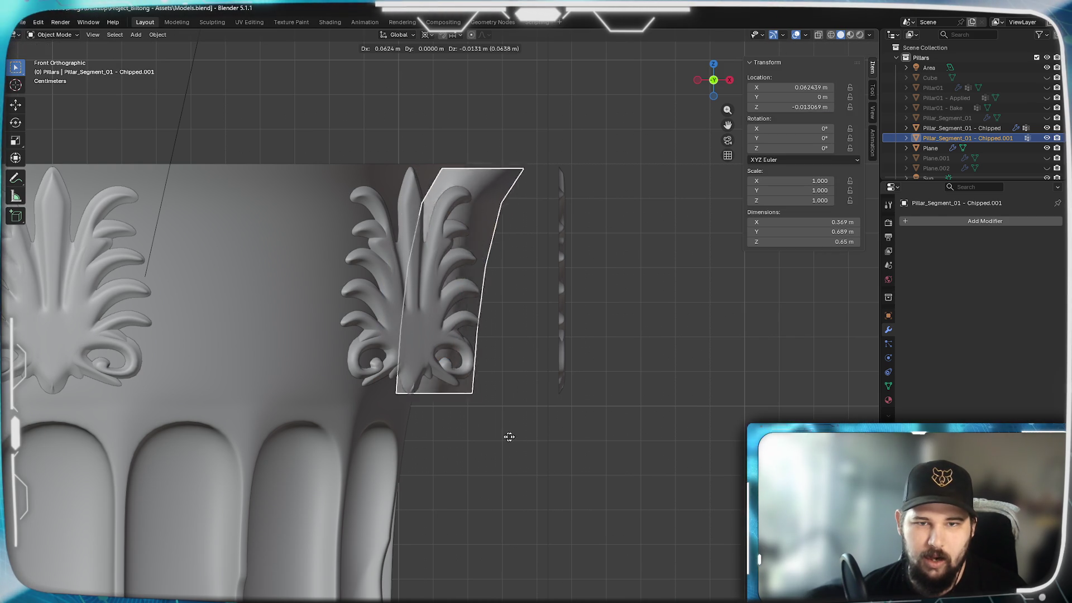
key(Escape)
mouse_move(628, 413)
middle_down()
mouse_move(594, 363)
mouse_move(594, 425)
mouse_move(605, 447)
mouse_move(587, 454)
mouse_move(594, 474)
mouse_move(504, 378)
mouse_move(487, 422)
mouse_move(503, 399)
mouse_move(511, 416)
mouse_move(481, 422)
mouse_move(477, 412)
middle_up()
key(ctrl+z)
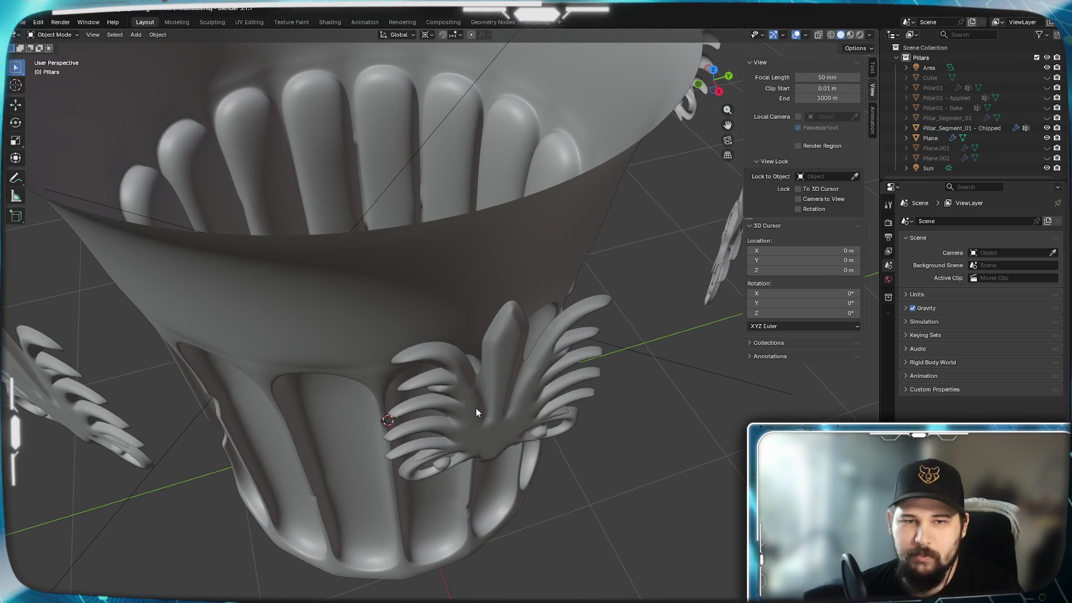
Put the Chipped capital in Edit Mode and pick vertices on its flared top
click(397, 300)
key(Tab)
mouse_move(389, 328)
middle_down()
mouse_move(424, 291)
mouse_move(447, 239)
mouse_move(469, 331)
mouse_move(472, 311)
mouse_move(402, 371)
middle_up()
click(407, 373)
shift+click(456, 351)
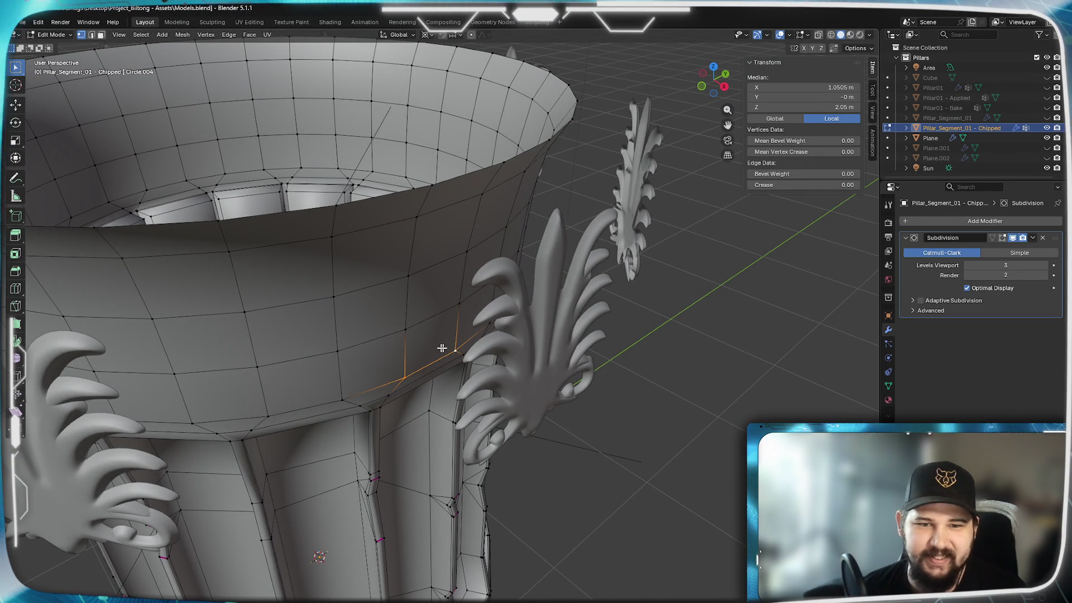
shift+click(409, 275)
shift+click(467, 255)
key(ctrl+z)
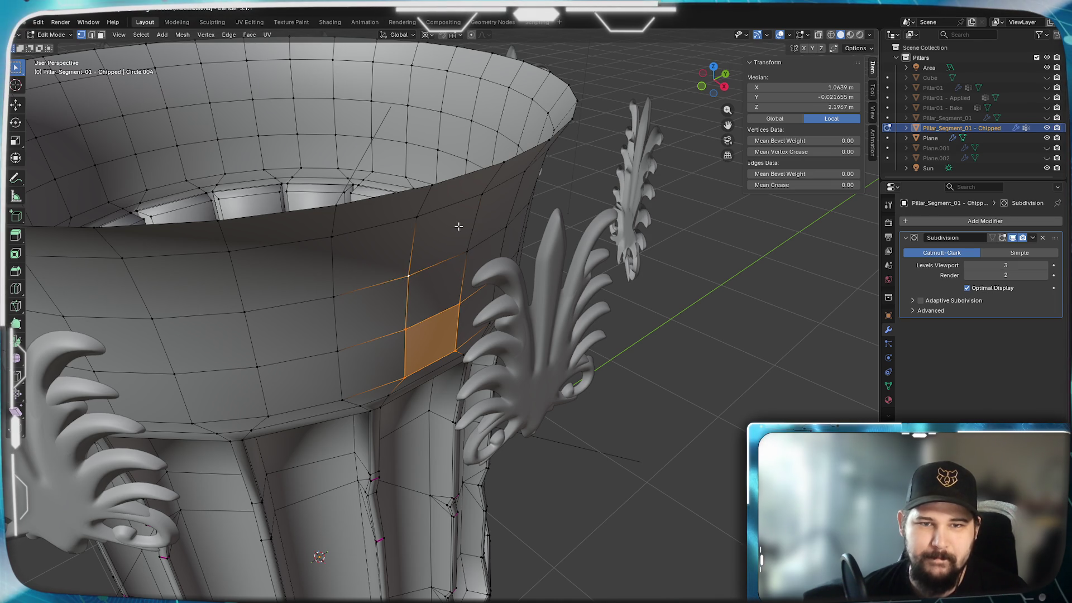
shift+click(469, 261)
Switch to face selection and add a column of faces up to the top rim
key(3)
shift+click(372, 363)
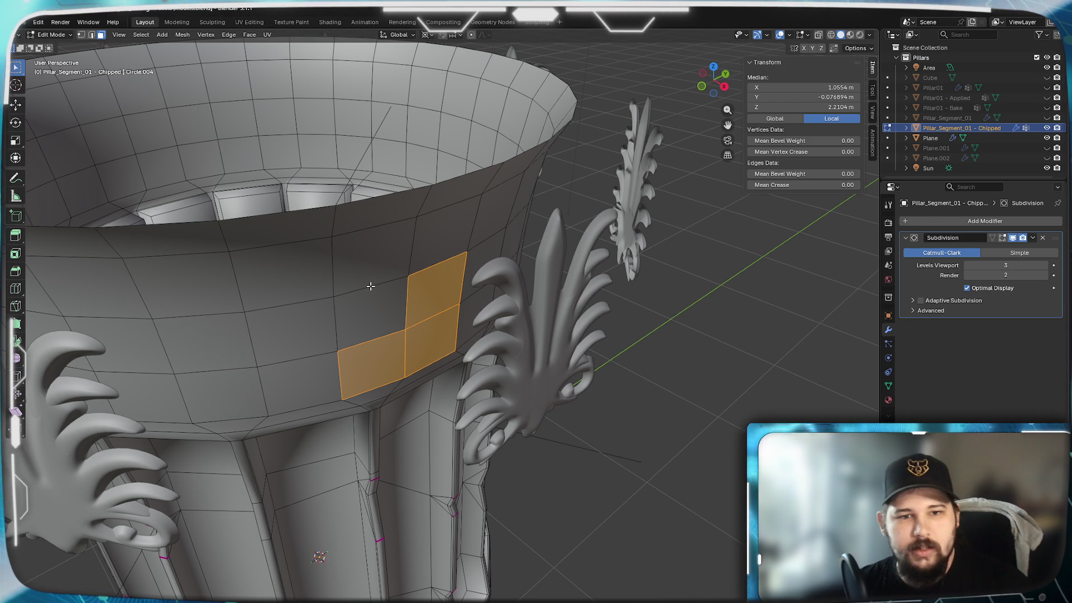
shift+click(373, 313)
shift+click(369, 254)
shift+click(372, 214)
shift+click(440, 197)
Add the right-column faces up to the rim and duplicate the selection in place
middle_drag(431, 227, 379, 240)
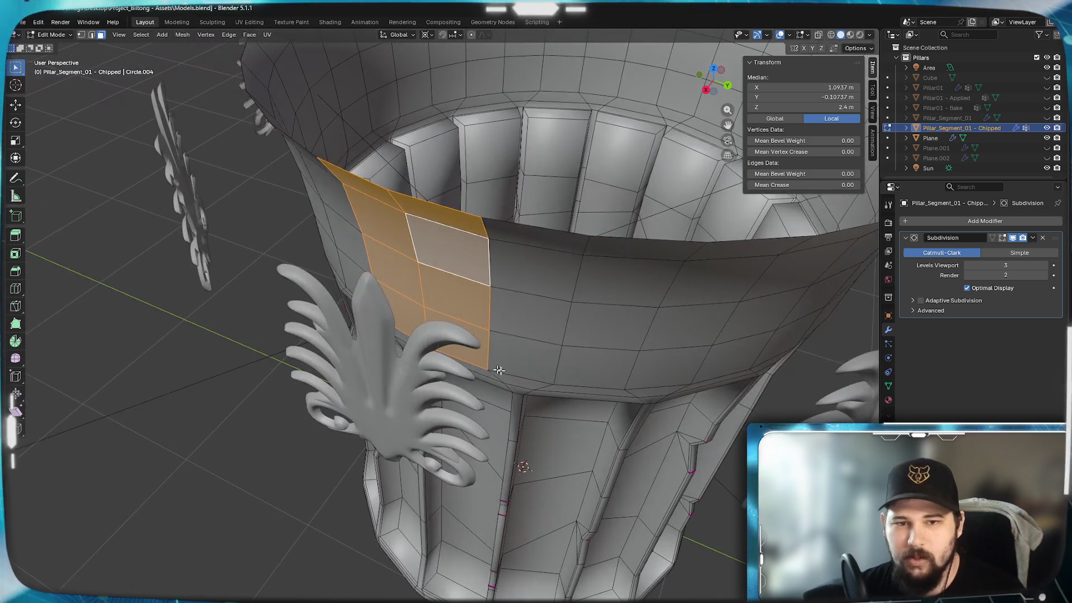
shift+click(522, 353)
shift+click(530, 313)
shift+click(506, 233)
mouse_move(506, 233)
middle_down()
mouse_move(446, 268)
mouse_move(316, 307)
mouse_move(337, 311)
middle_up()
key(shift+d)
key(Escape)
Separate the duplicated faces as Pillar_Segment_01 - Chipped.001 and delete its Subdivision modifier
key(p)
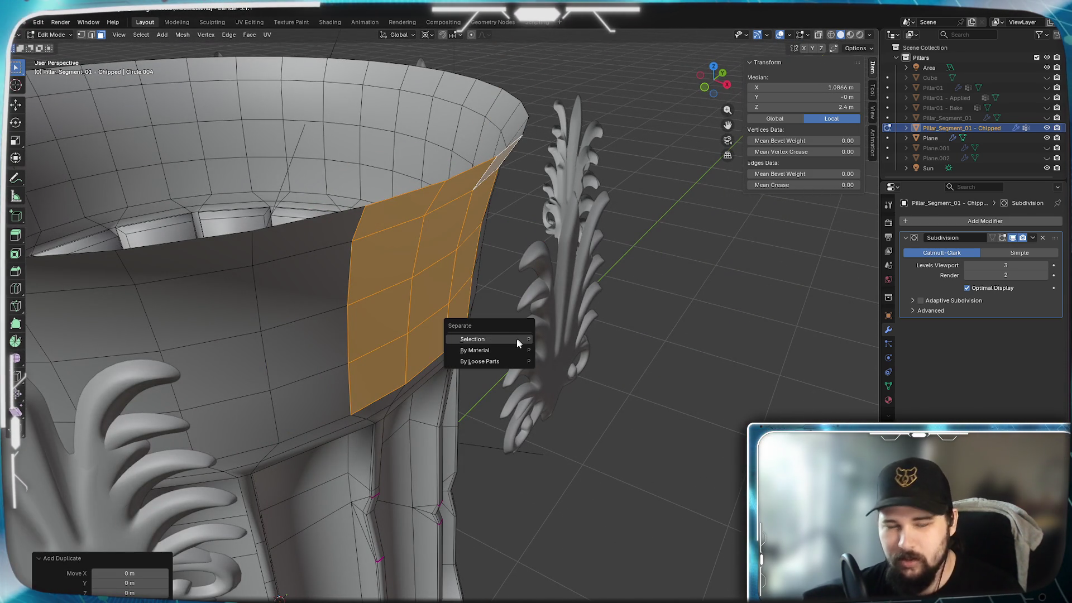
click(483, 337)
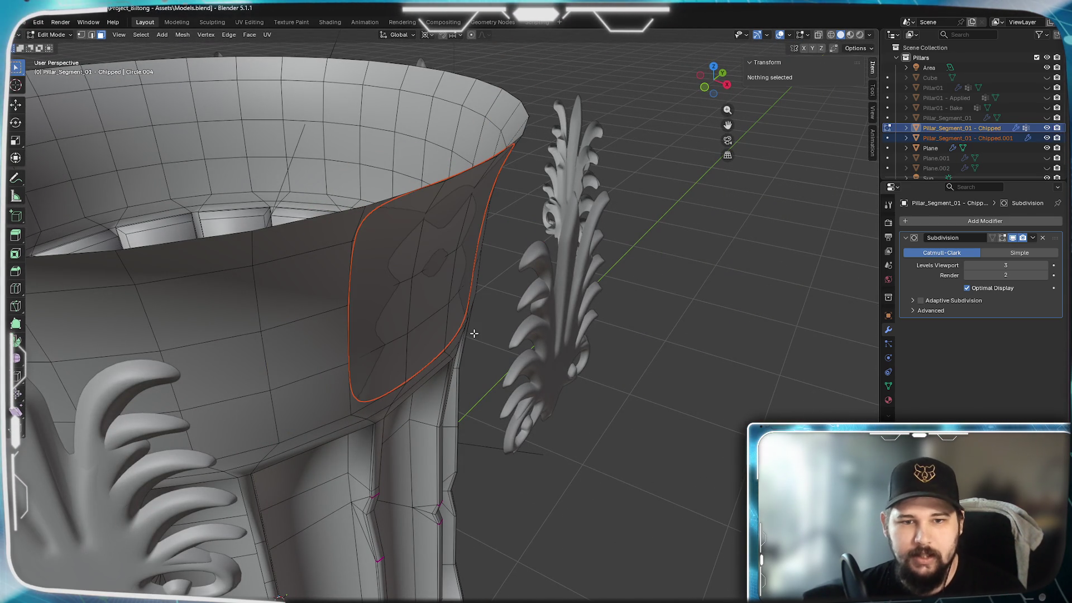
key(Tab)
click(402, 316)
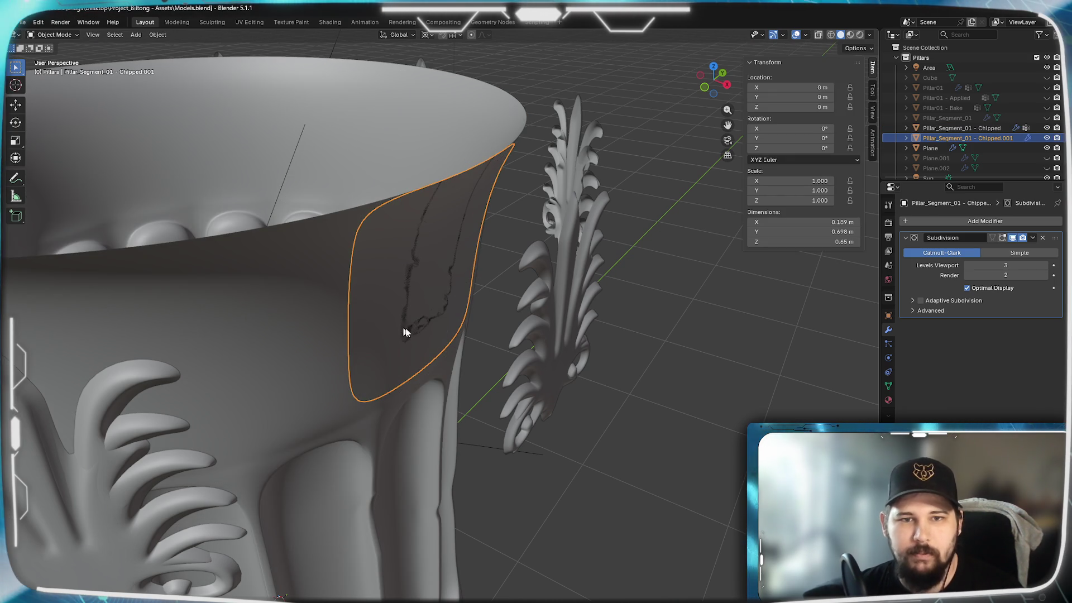
click(1042, 238)
middle_drag(395, 342, 433, 375)
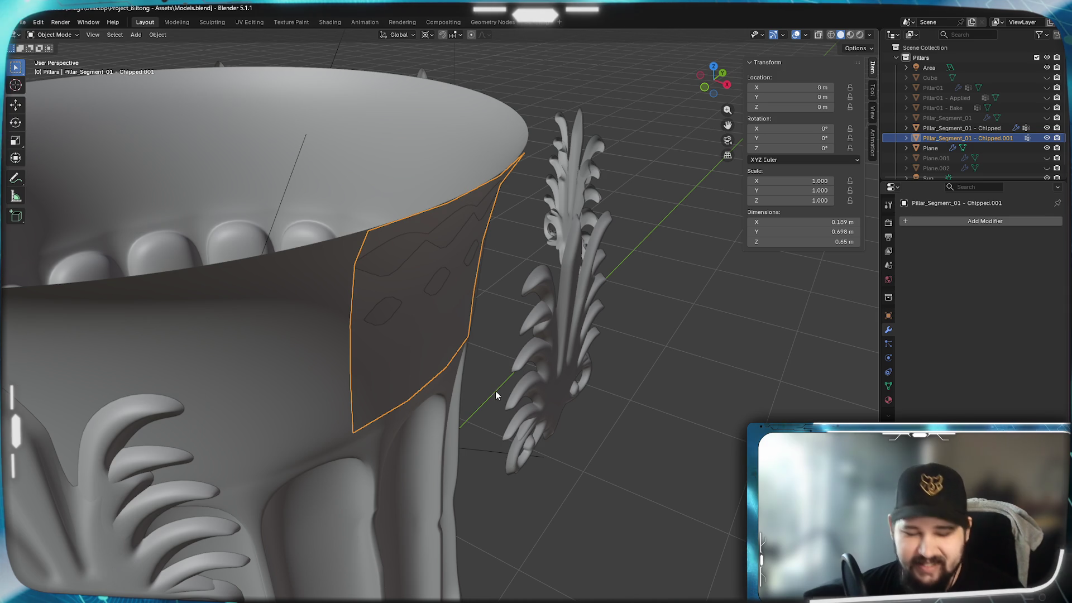
In front view, extrude the whole panel 0.1 m along X, then start sliding it along X
key(KP_1)
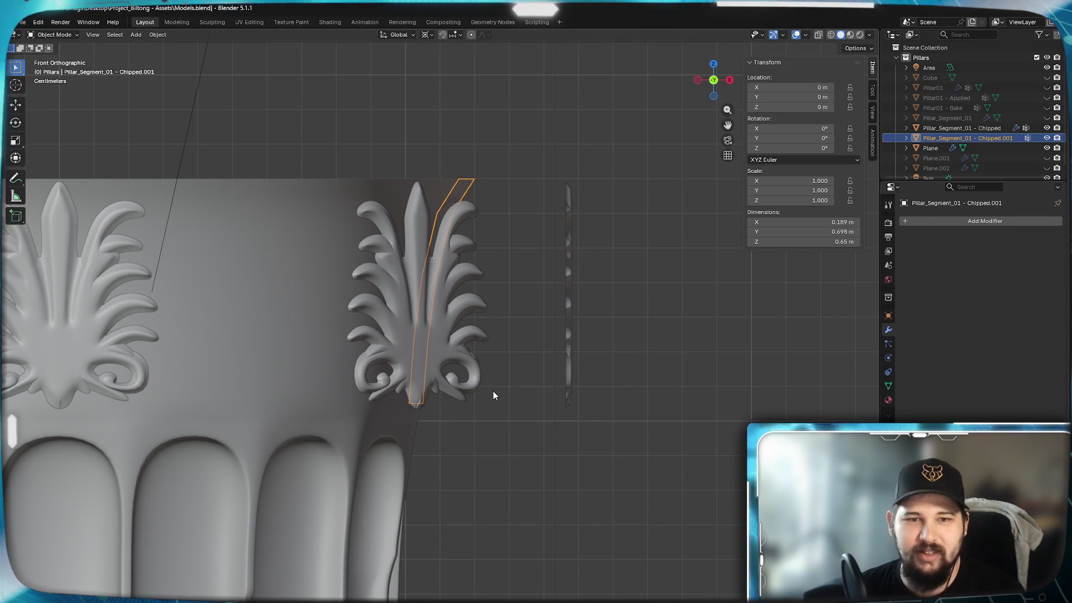
key(Tab)
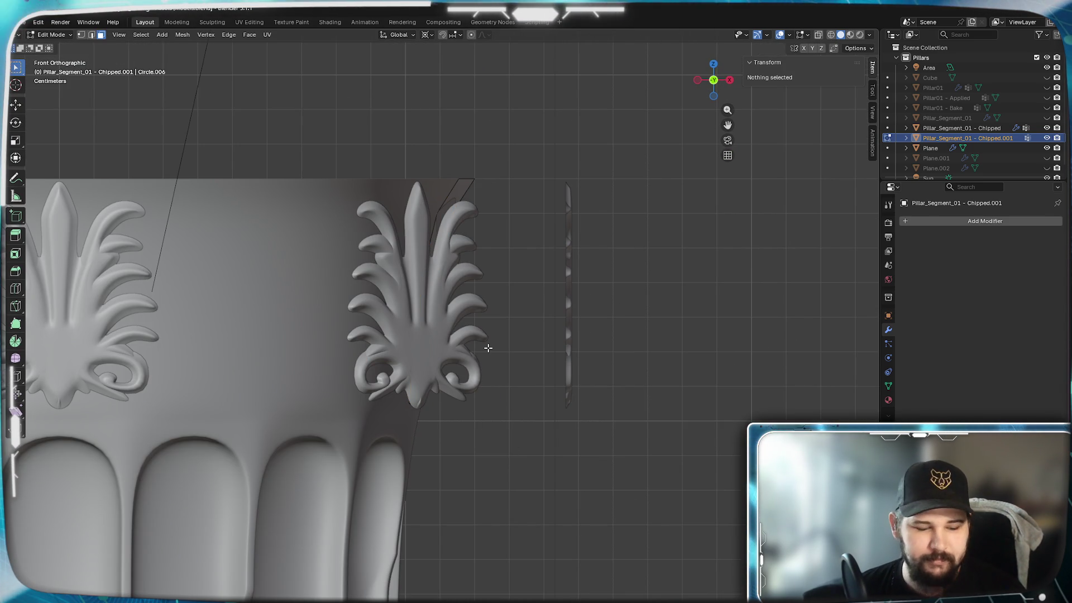
key(a)
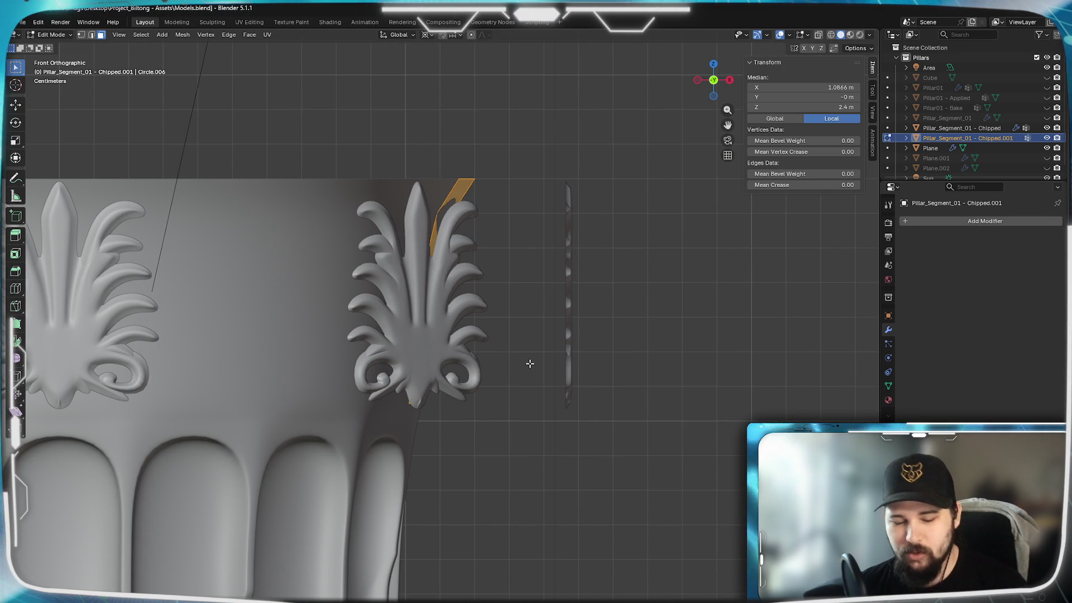
key(e)
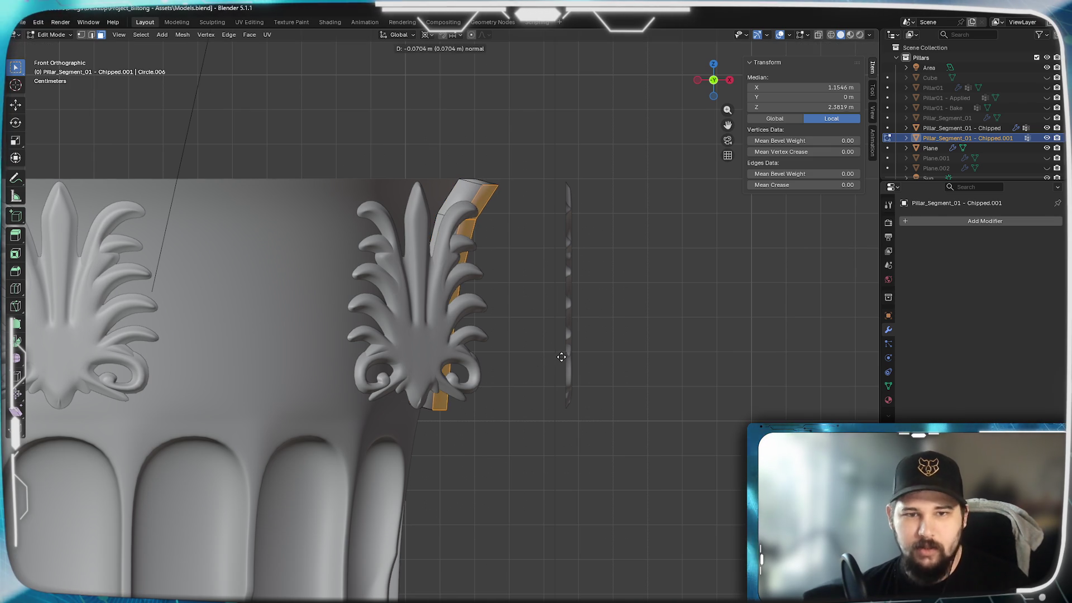
text(x)
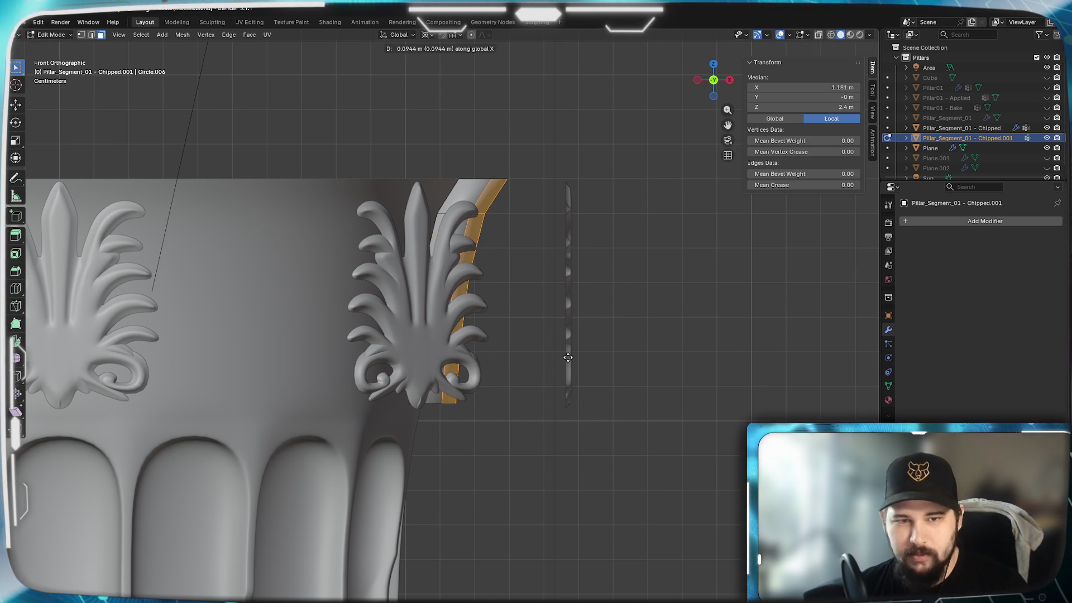
text(.1)
key(Return)
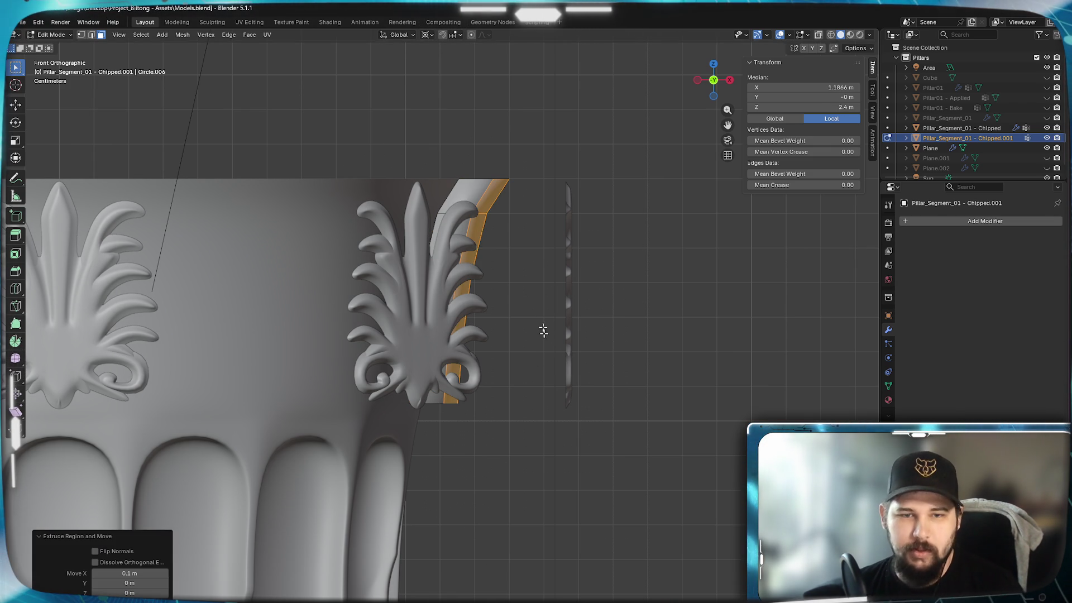
key(Tab)
key(g)
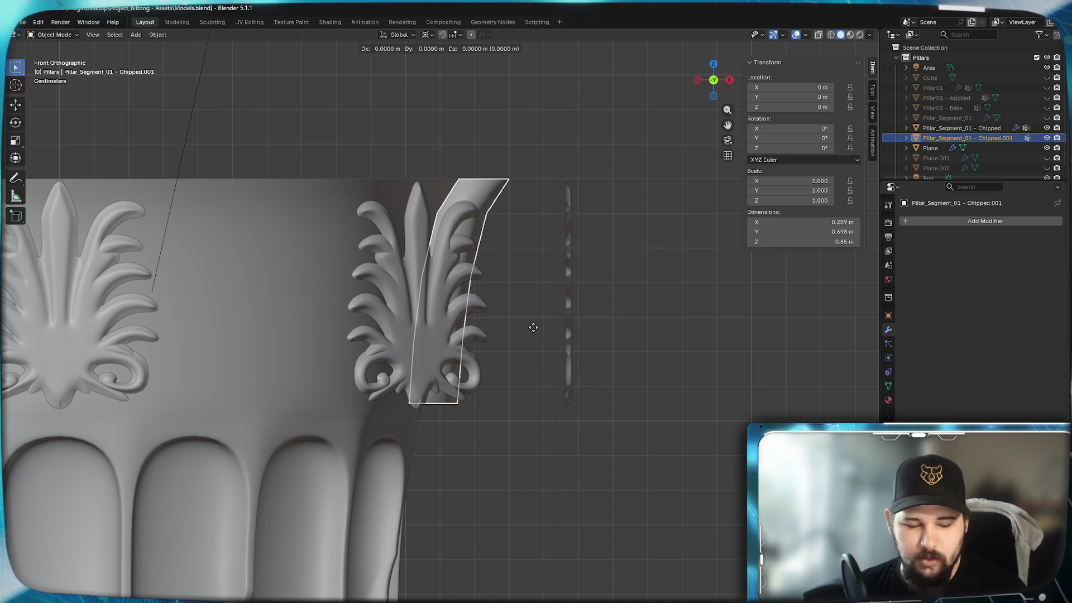
key(x)
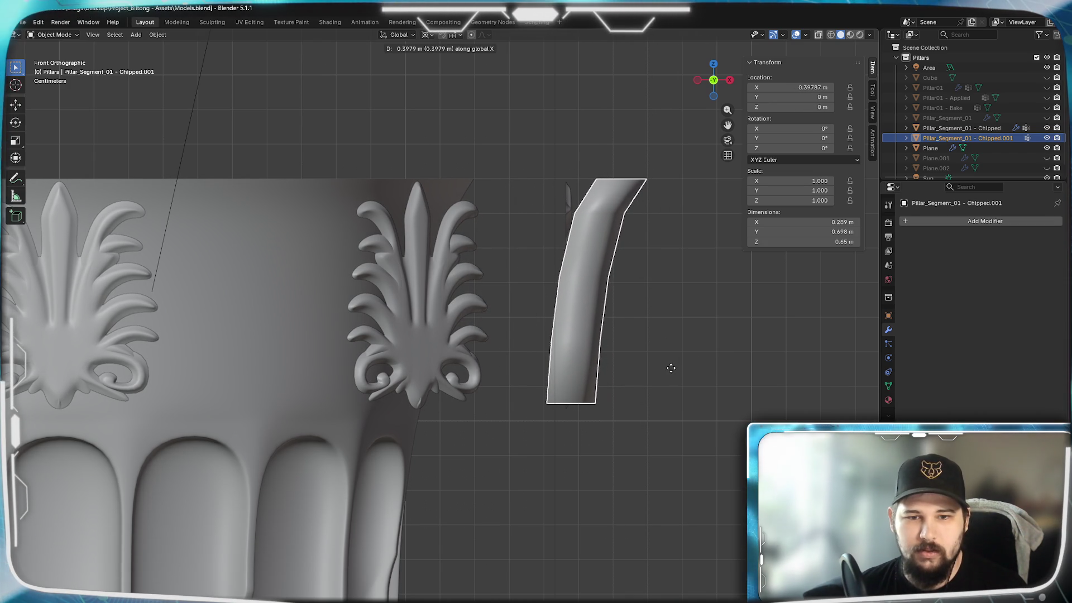
Drop the panel right of the capital and set its Location X to 0.4 m
click(664, 373)
scroll(661, 375, up, 3)
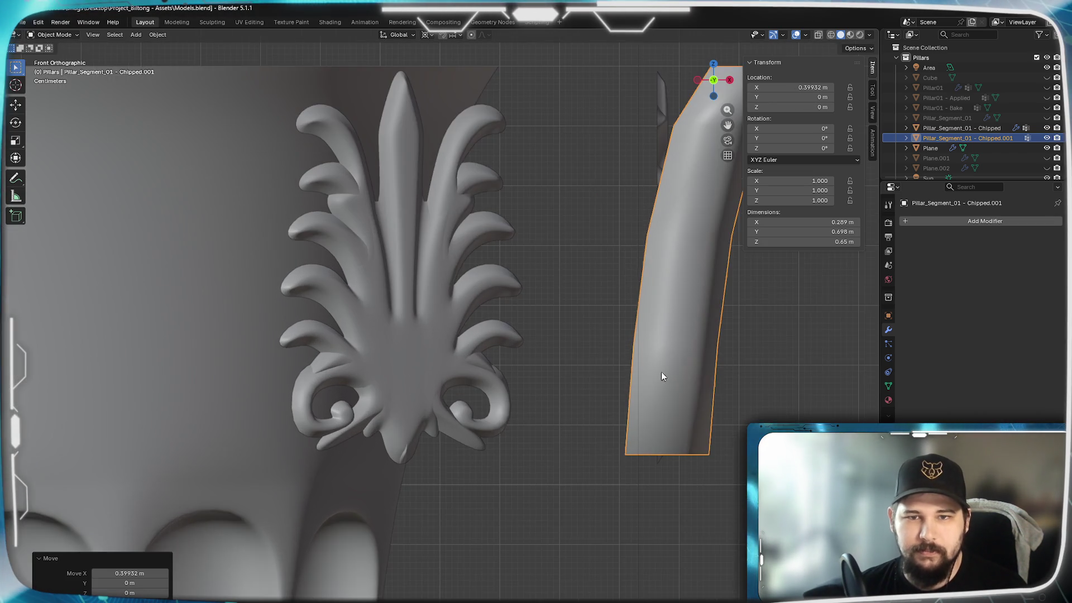
shift+middle_drag(661, 373, 560, 411)
shift+middle_drag(612, 348, 605, 384)
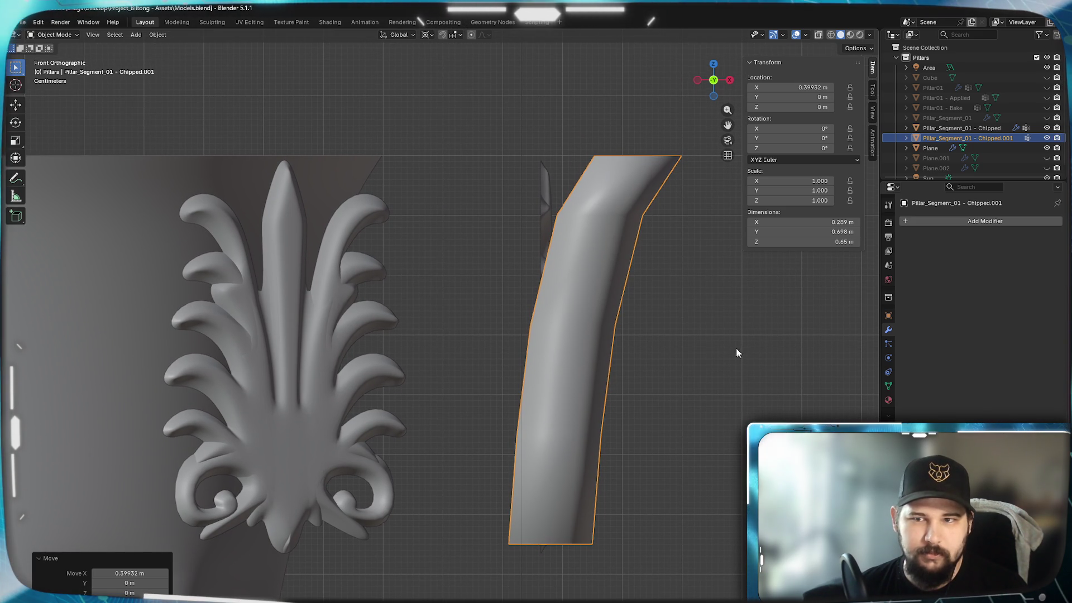
click(792, 87)
text(0.4)
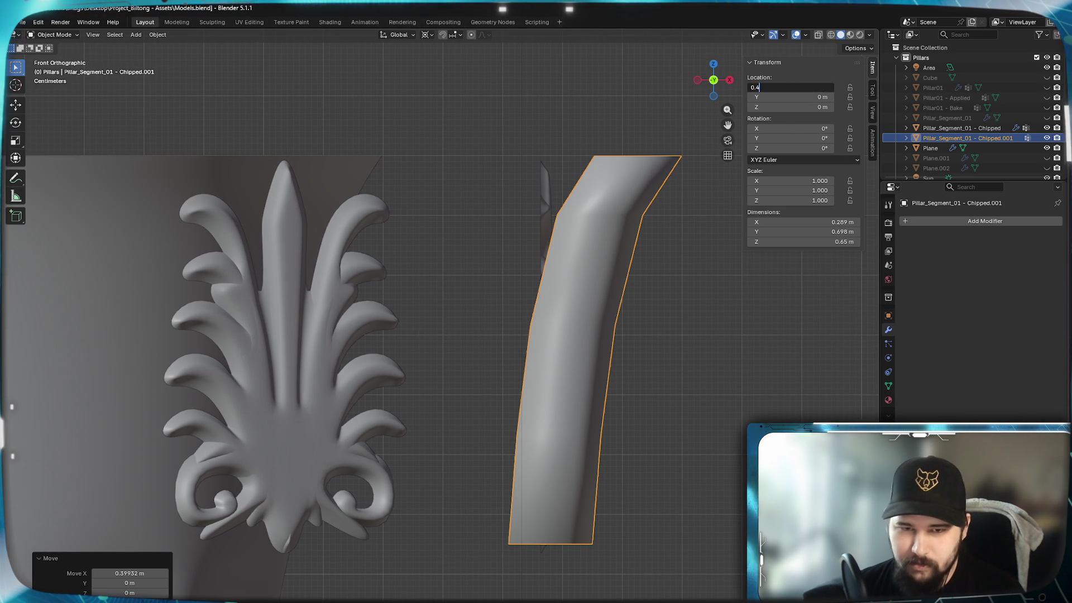
key(Return)
Check the panel mesh in Edit Mode, then select the leaf ornament Plane
key(Tab)
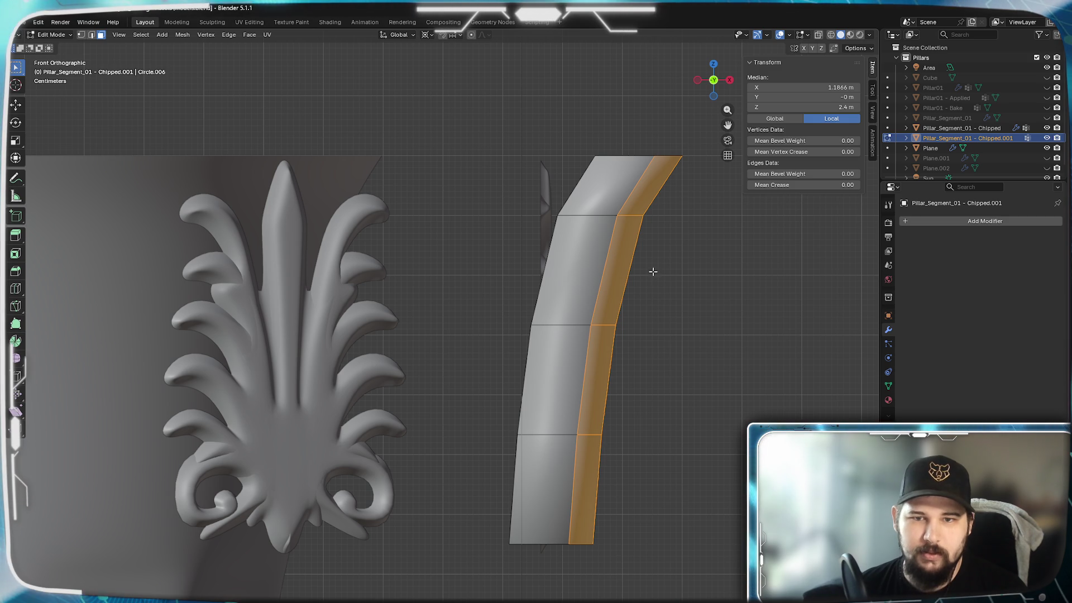
key(Tab)
mouse_move(672, 342)
middle_down()
mouse_move(631, 406)
mouse_move(571, 266)
middle_up()
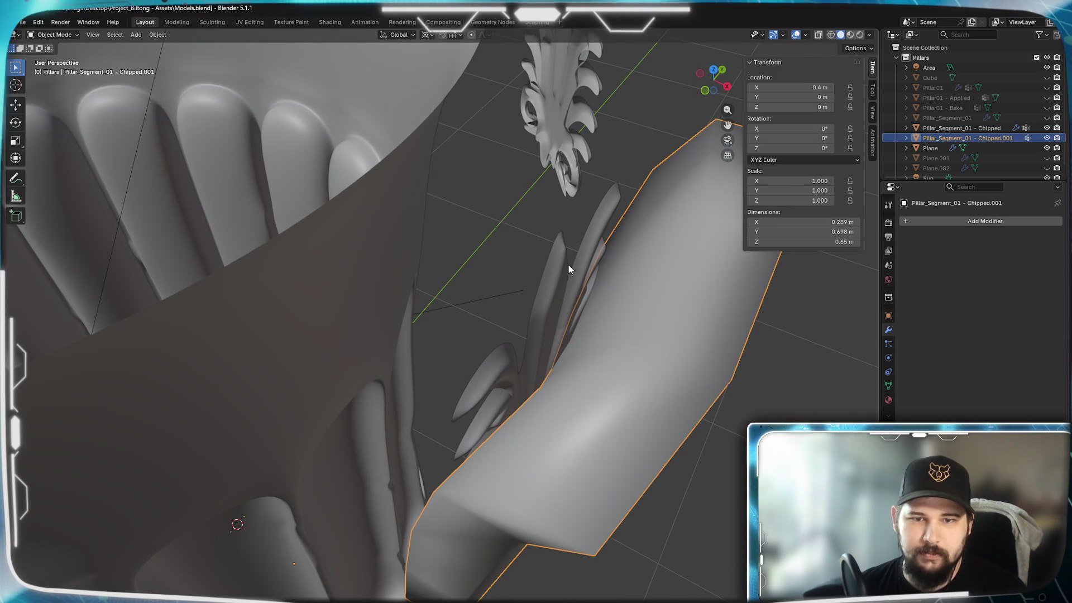
click(570, 266)
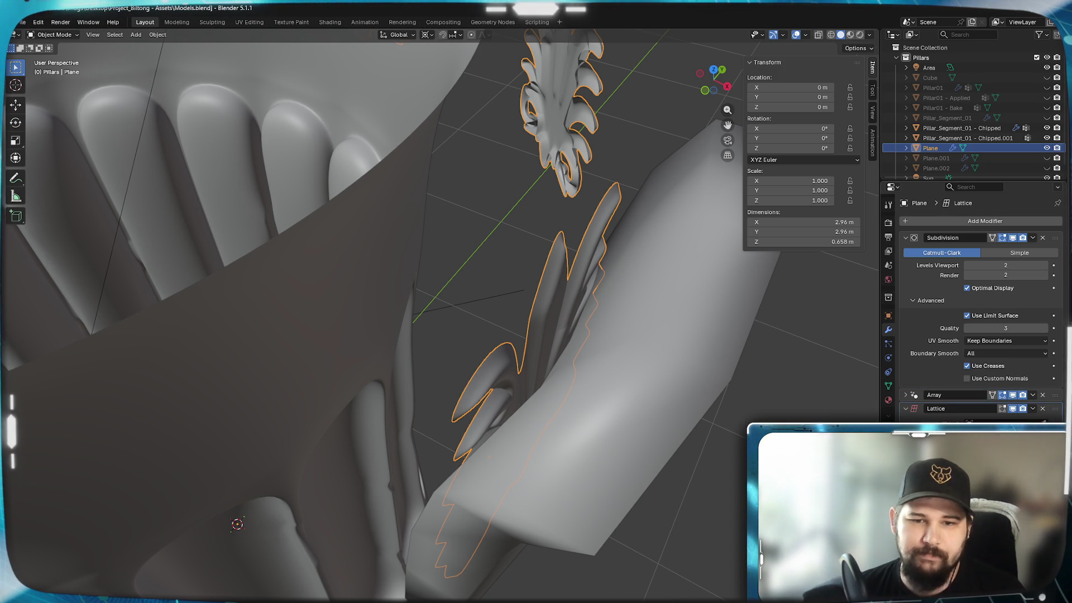
Delete the split-off panel, frame the whole pillar in front view, and open the Add menu
click(618, 364)
key(Delete)
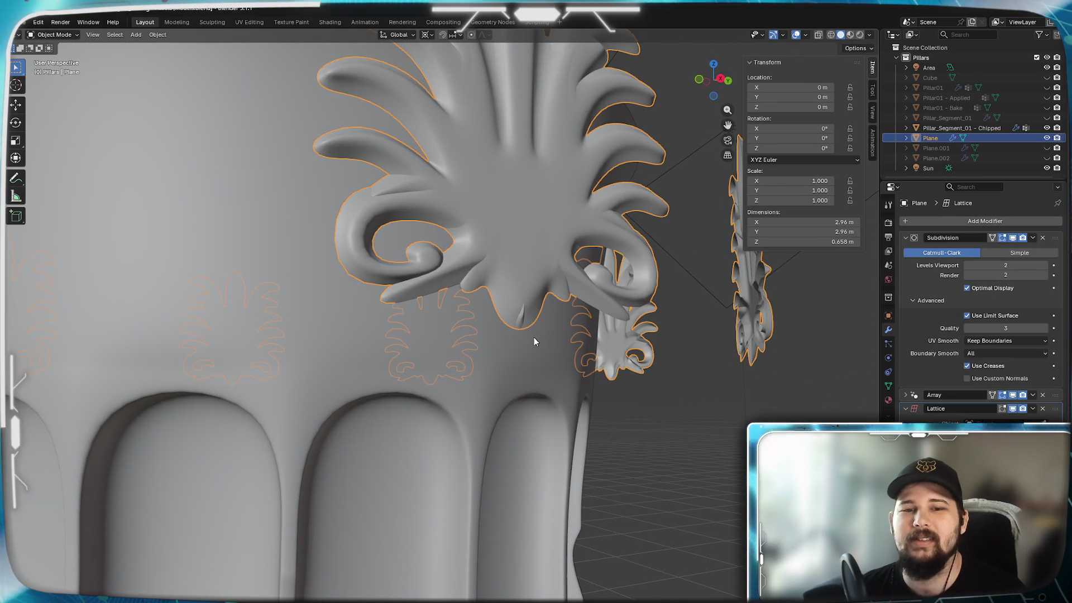
mouse_move(540, 336)
middle_down()
mouse_move(623, 354)
mouse_move(585, 361)
middle_up()
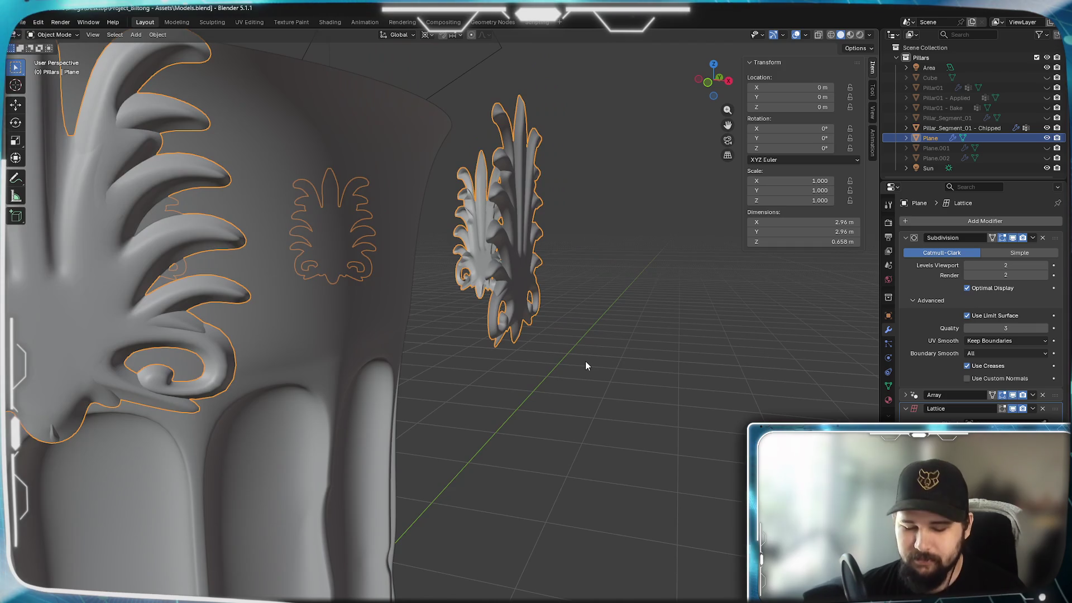
key(KP_1)
scroll(585, 361, down, 5)
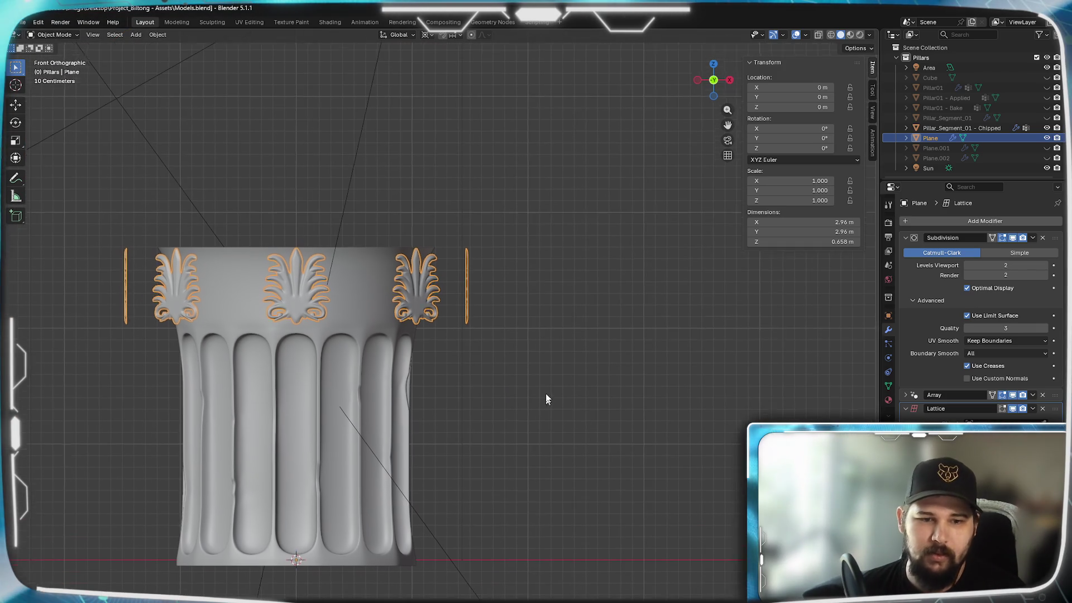
shift+middle_drag(546, 405, 562, 349)
key(shift+a)
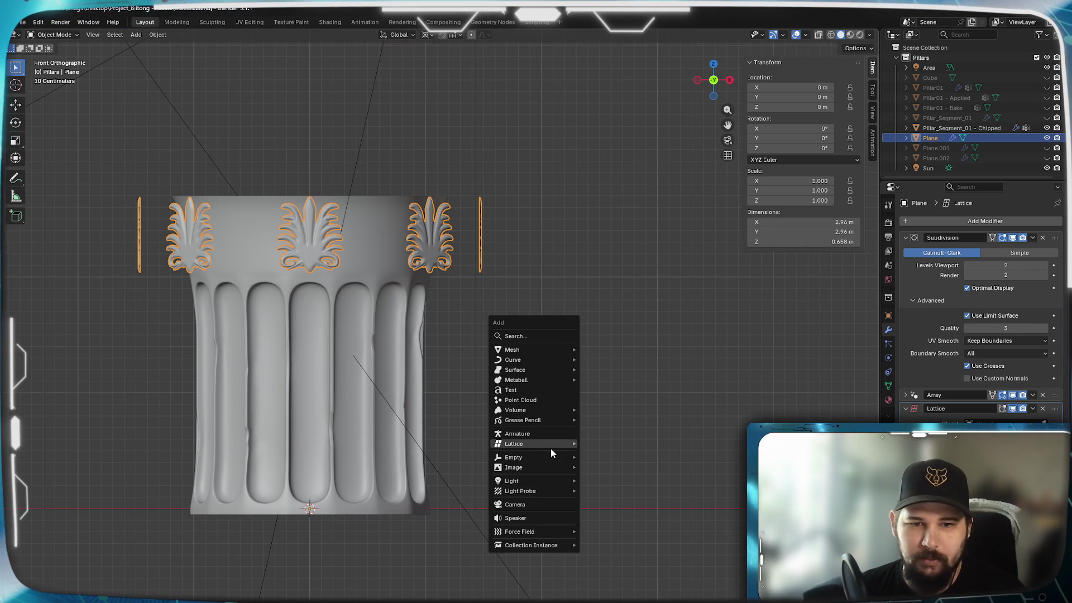
Add a Lattice object at the origin with an initial 0.8 m radius
mouse_move(540, 445)
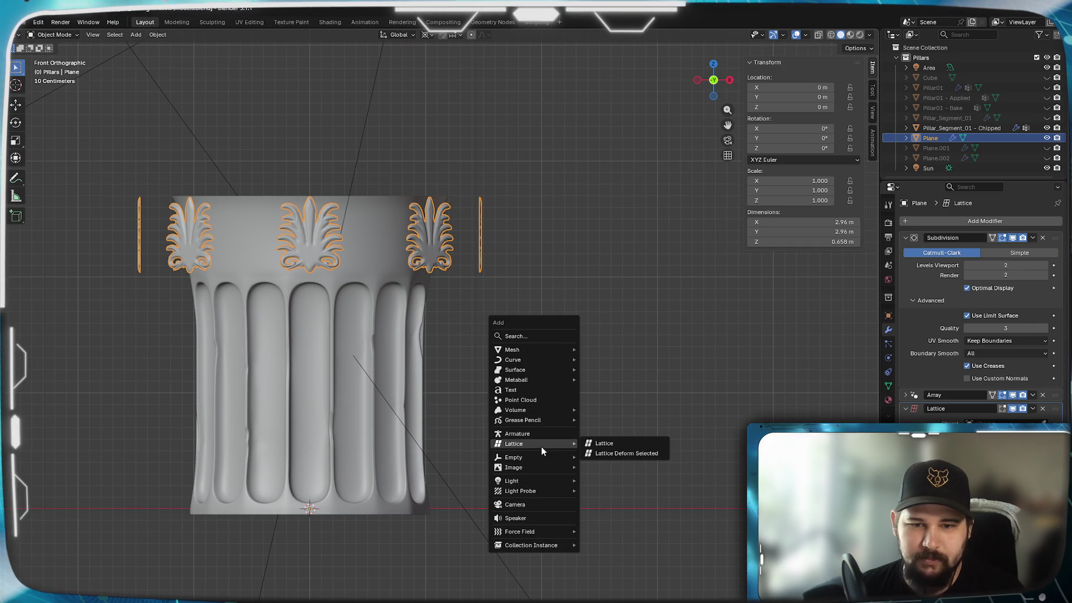
click(639, 443)
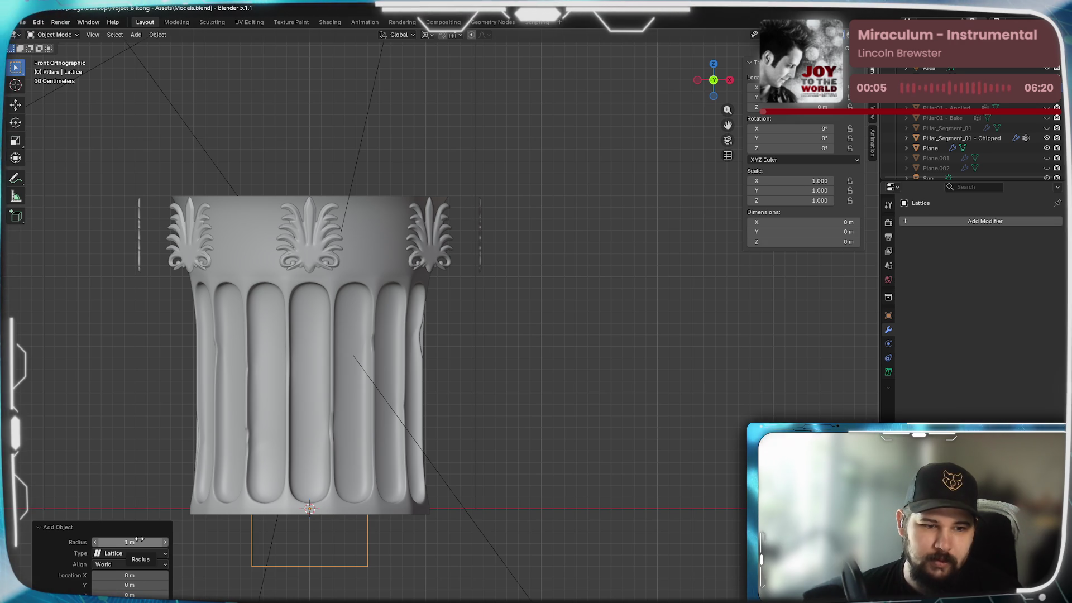
text(0.8)
key(Return)
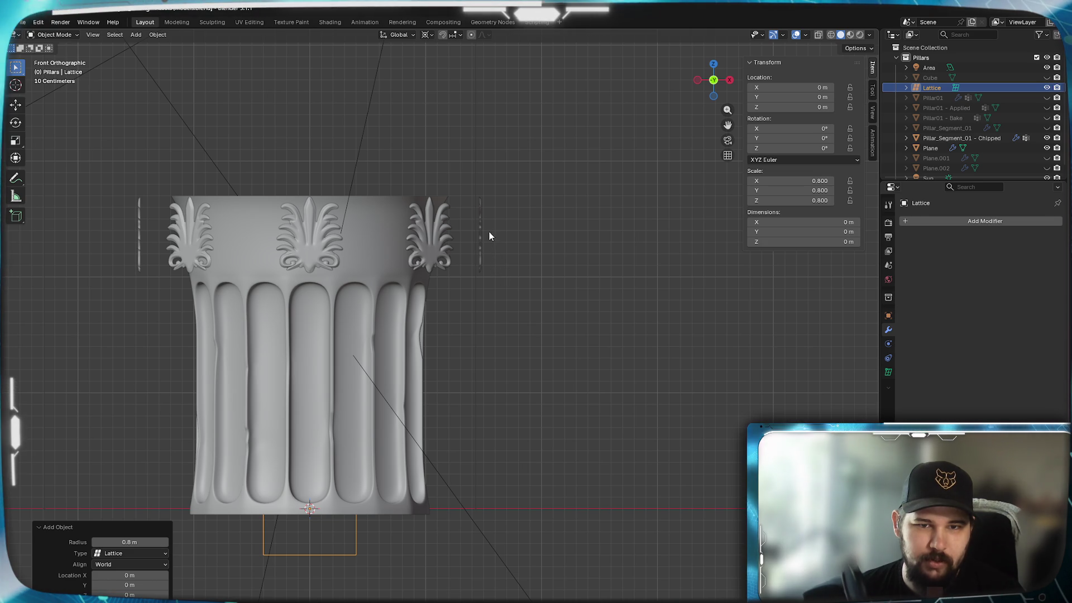
scroll(494, 208, up, 6)
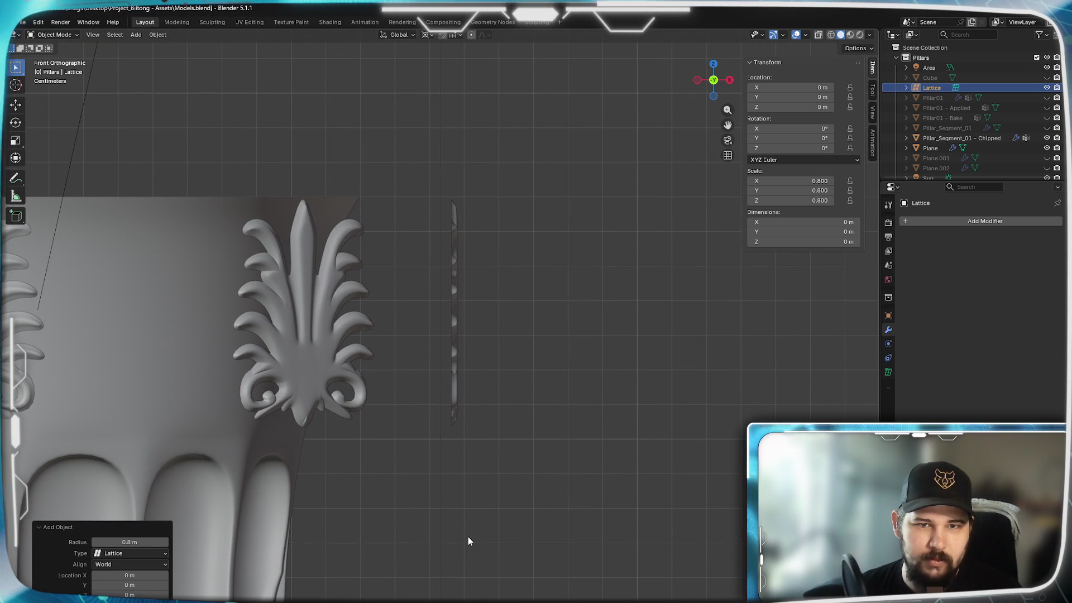
shift+middle_drag(467, 539, 572, 371)
Set the lattice radius to 0.7 m, keeping Type Lattice and World alignment
click(129, 542)
text(0.7)
key(Return)
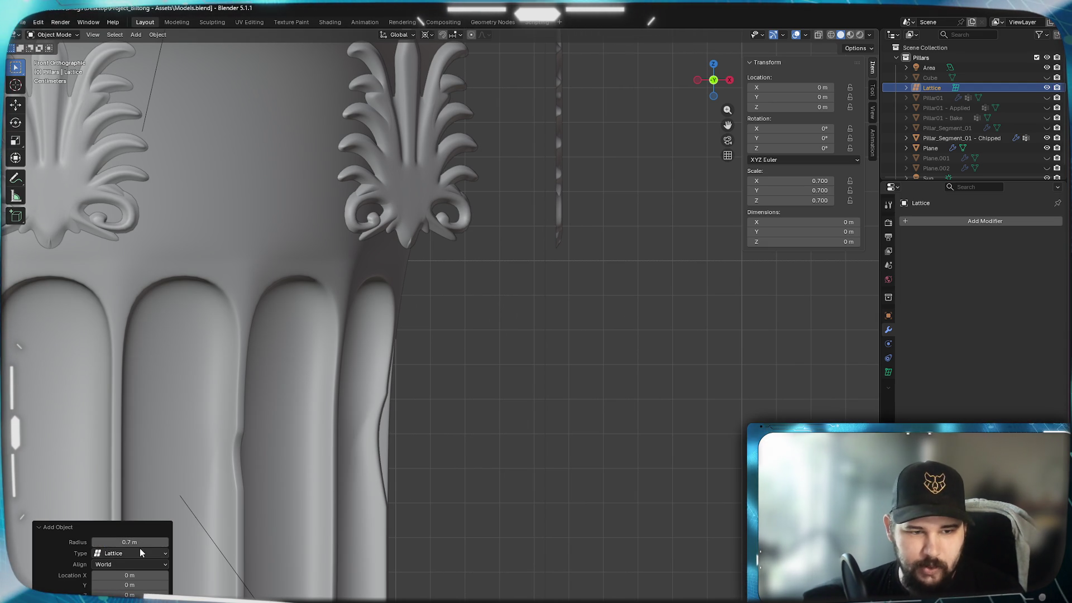
click(140, 553)
click(182, 565)
click(128, 565)
click(128, 566)
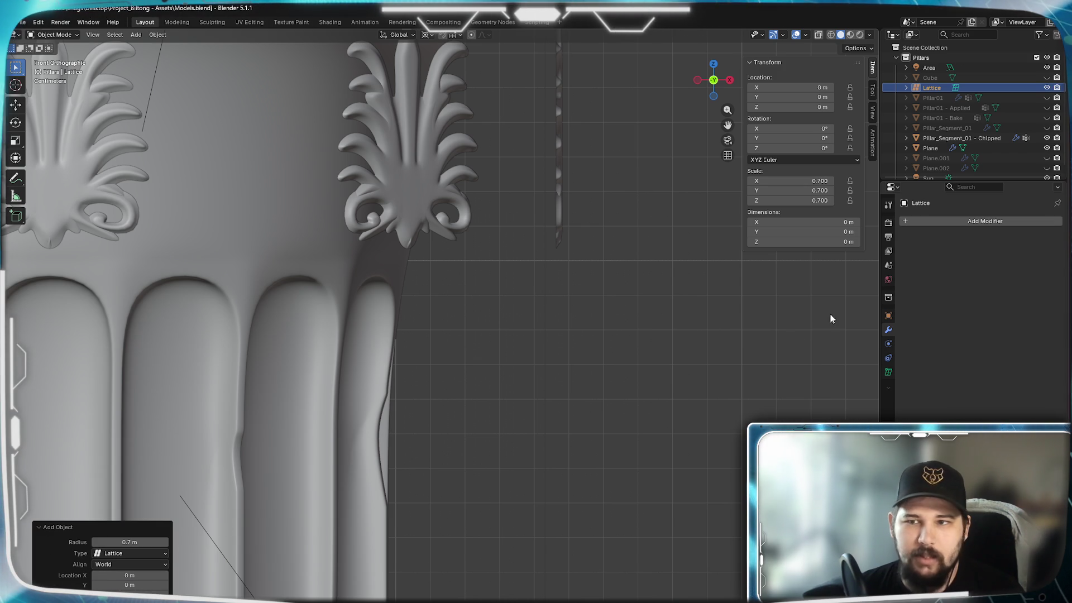
click(888, 371)
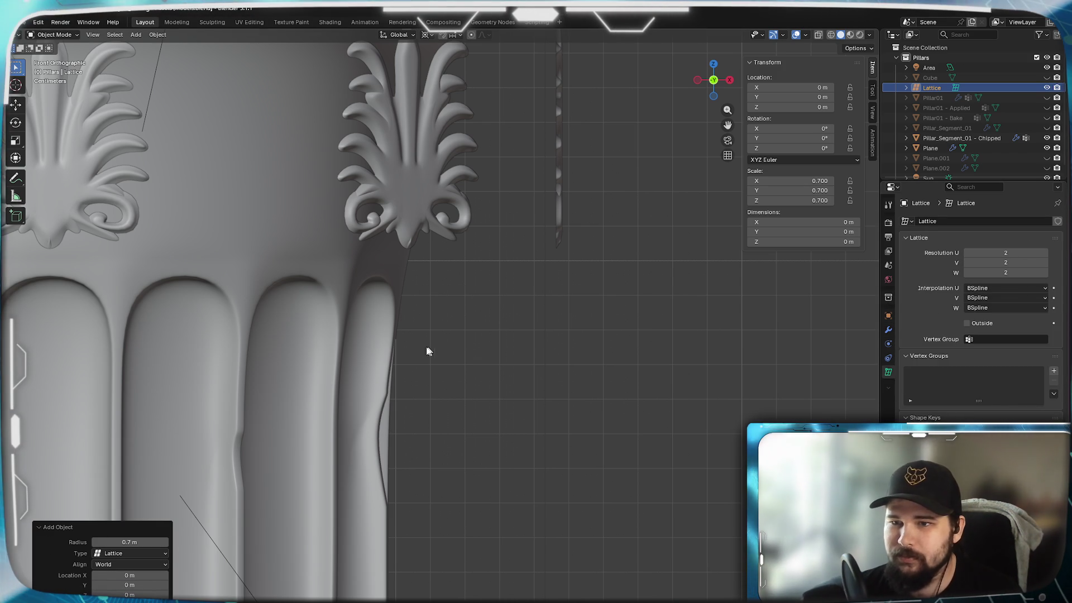
Move the lattice around the right leaf ornament, to about X 1.48 m, Z 2.37 m
scroll(387, 424, down, 5)
shift+middle_drag(389, 429, 416, 347)
key(g)
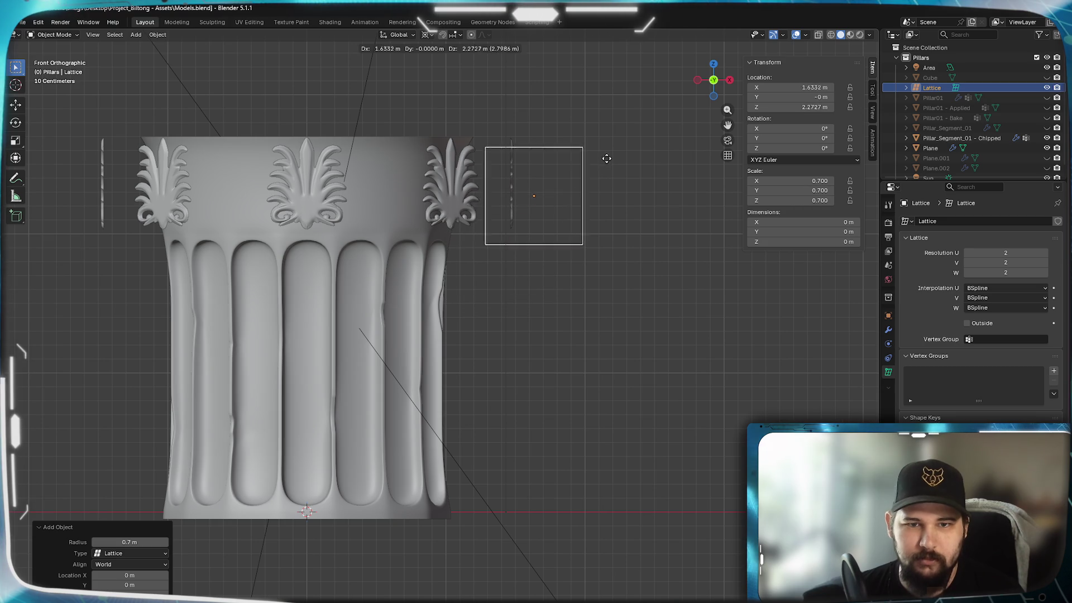
click(581, 143)
scroll(589, 168, up, 6)
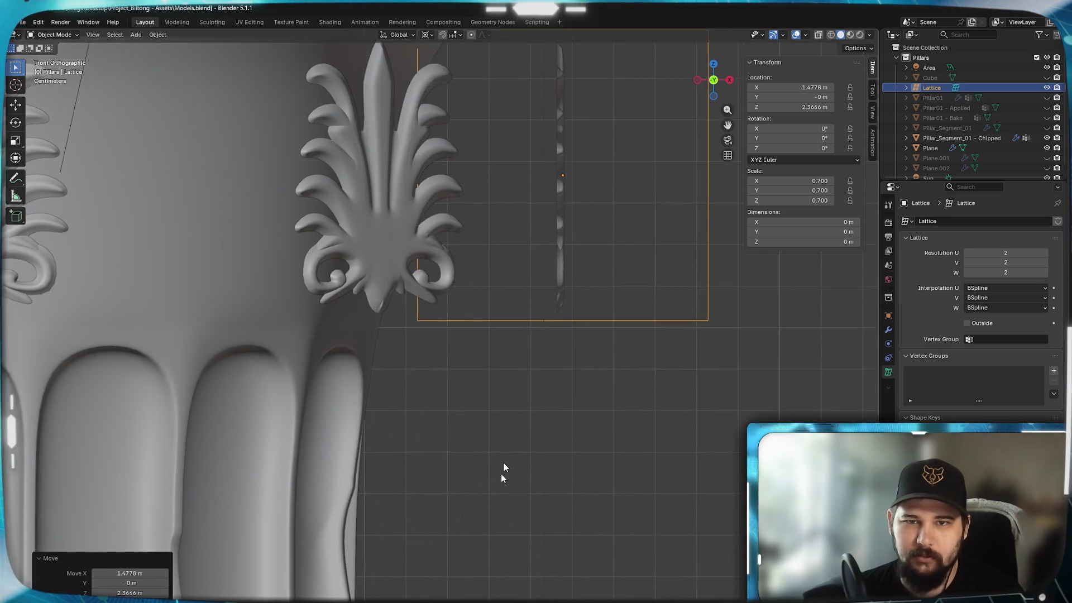
shift+middle_drag(531, 406, 518, 425)
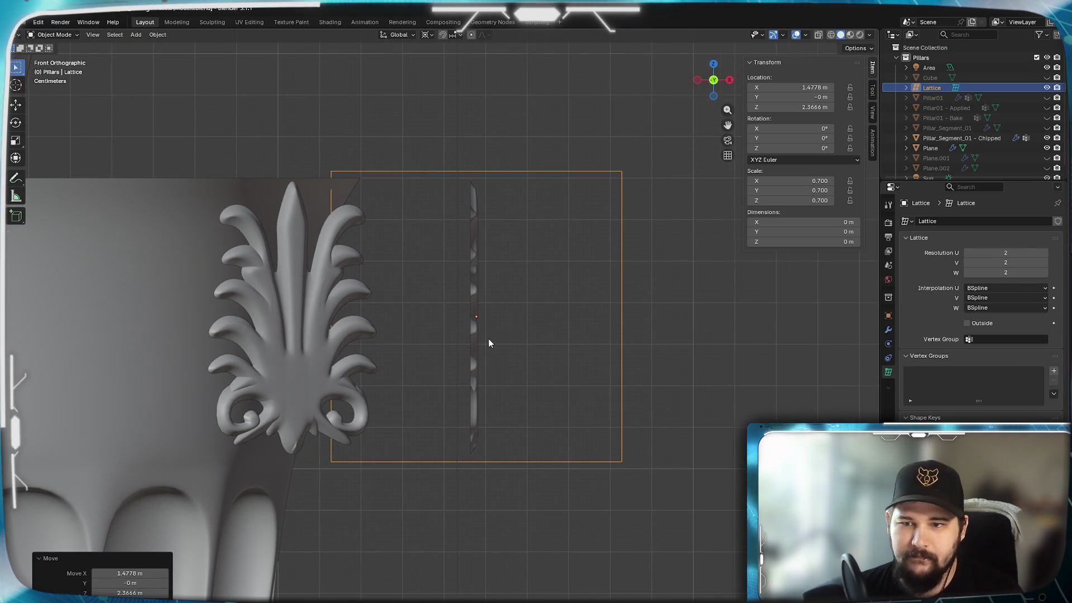
scroll(526, 328, down, 2)
scroll(531, 327, up, 3)
mouse_move(530, 327)
middle_down()
mouse_move(516, 385)
mouse_move(517, 366)
mouse_move(505, 383)
mouse_move(526, 431)
mouse_move(531, 380)
middle_up()
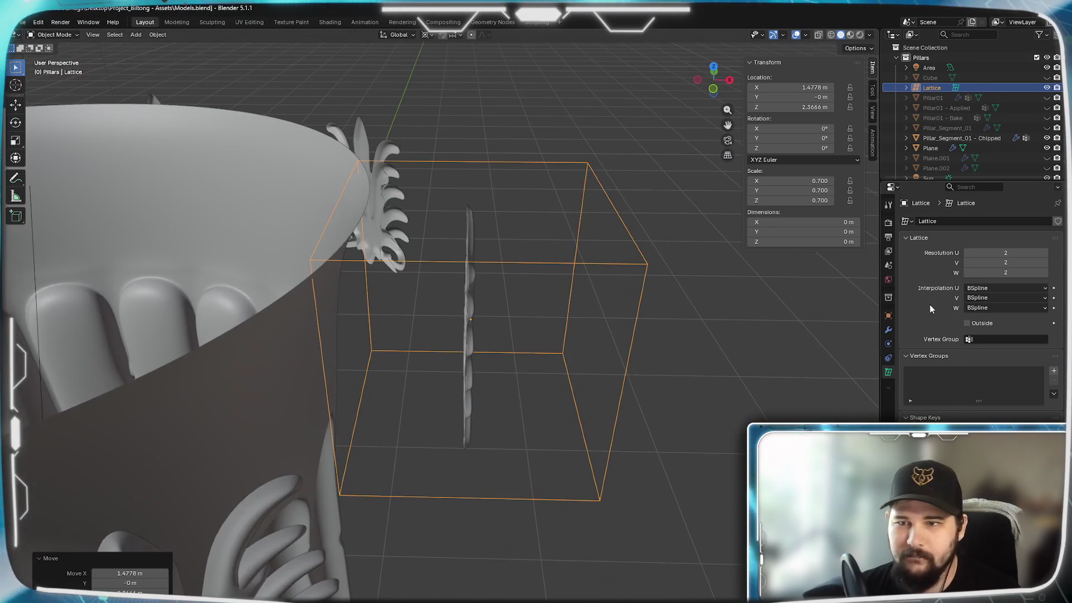
click(888, 316)
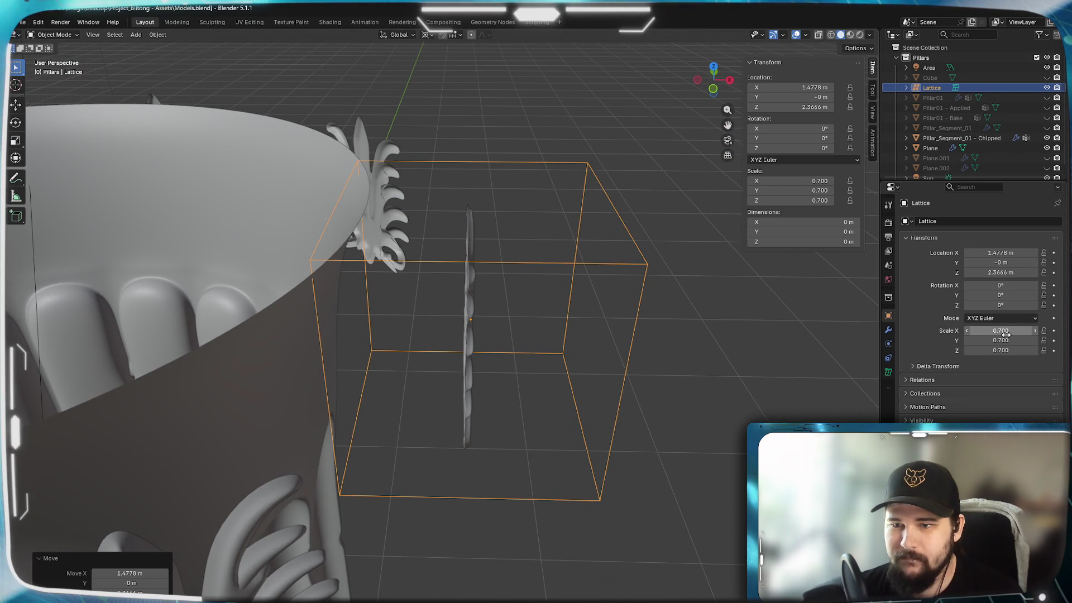
Squash the lattice's X scale to 0.110 and view it from the front
drag(1001, 331, 849, 333)
key(KP_1)
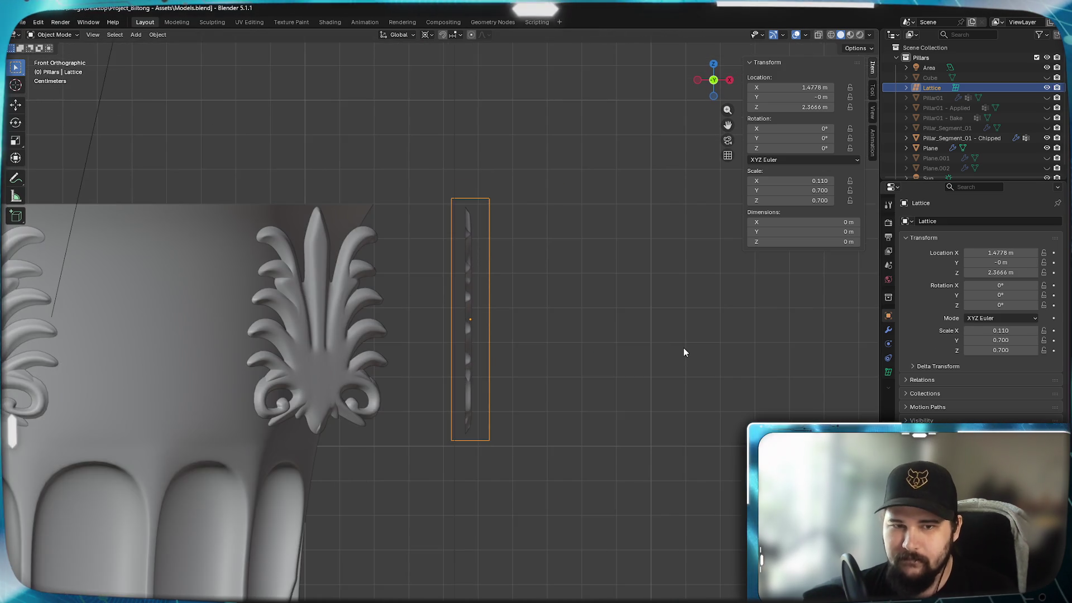
scroll(683, 347, up, 5)
shift+middle_drag(690, 350, 667, 336)
scroll(669, 329, down, 1)
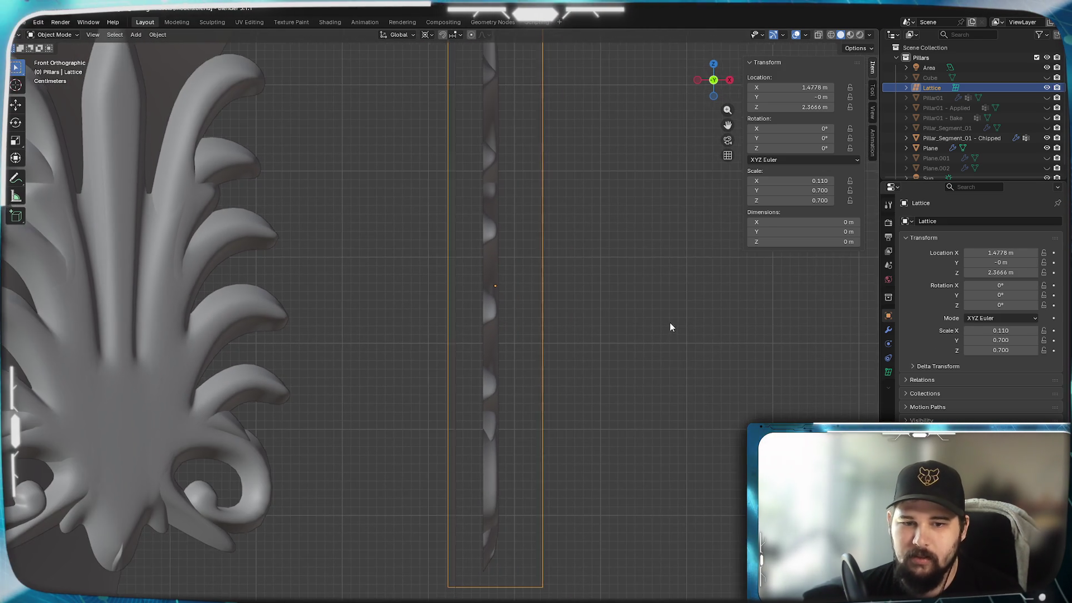
Bring the lattice X scale to 0.050 and reduce Y scale to 0.610 in right view
click(966, 330)
click(967, 330)
click(967, 330)
click(967, 331)
click(967, 330)
click(967, 331)
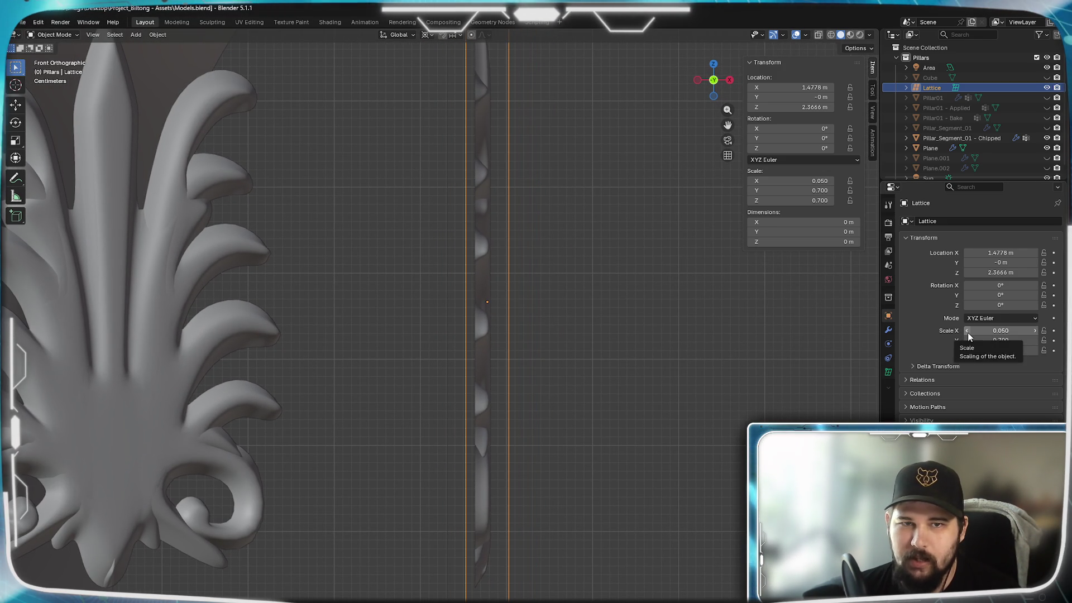
mouse_move(535, 326)
shift+middle_down()
mouse_move(515, 467)
mouse_move(608, 275)
mouse_move(571, 372)
shift+middle_up()
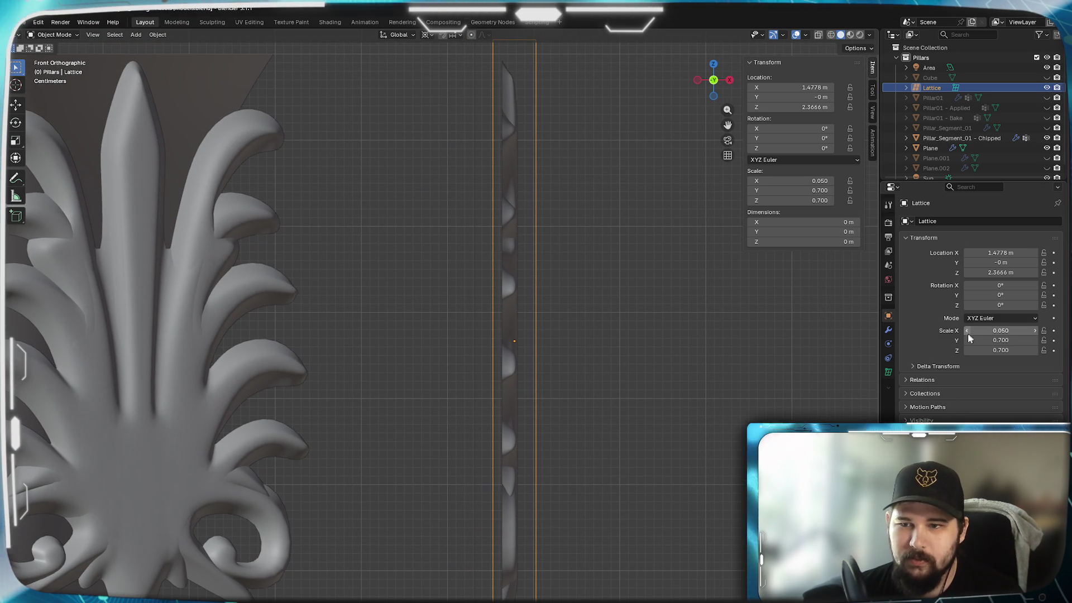
scroll(593, 338, down, 1)
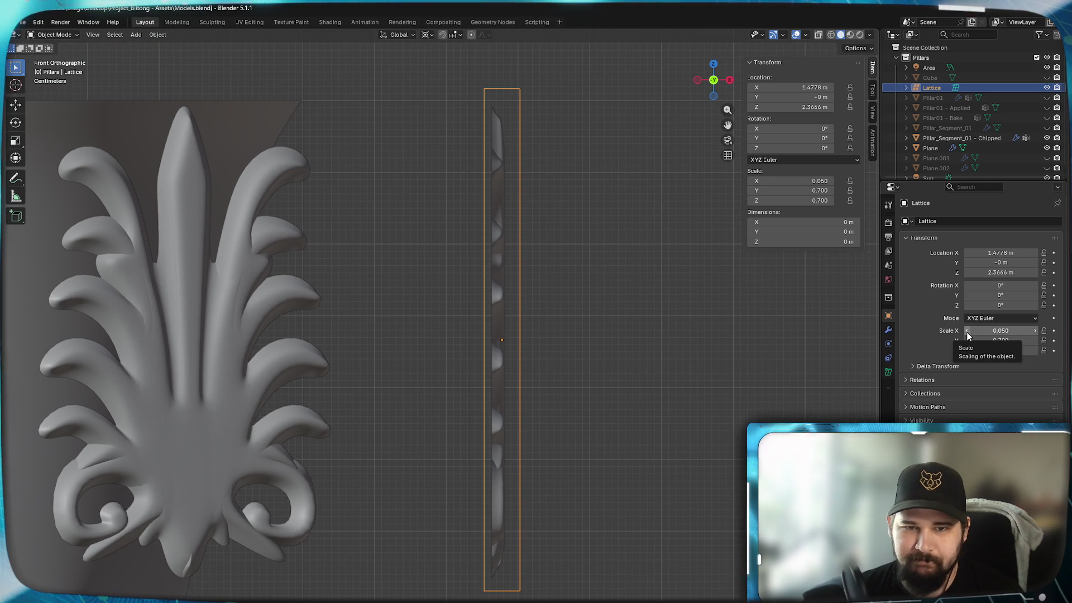
drag(1001, 331, 990, 334)
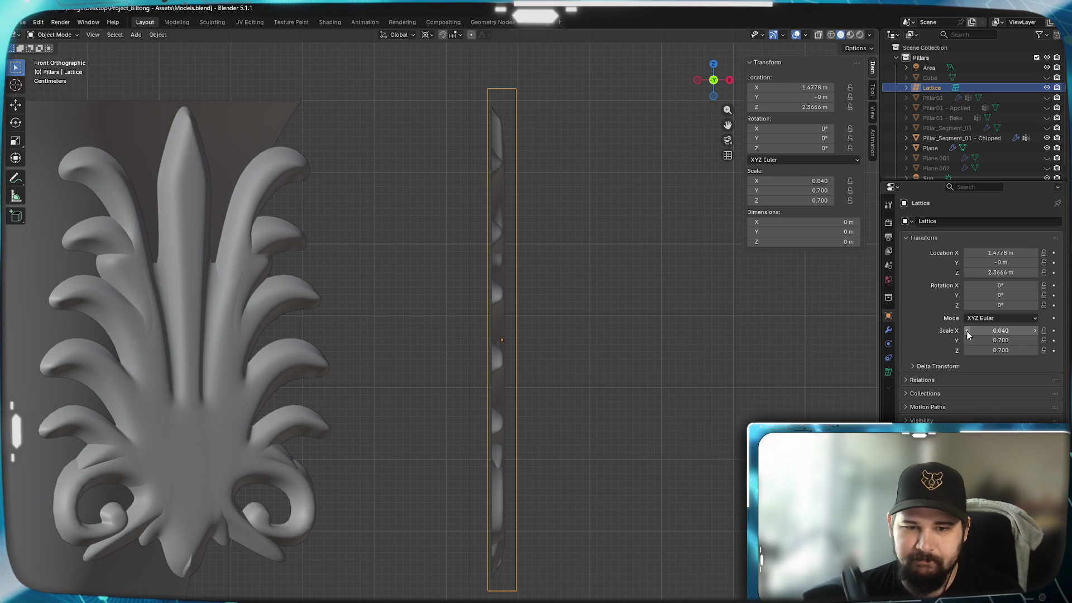
click(1036, 332)
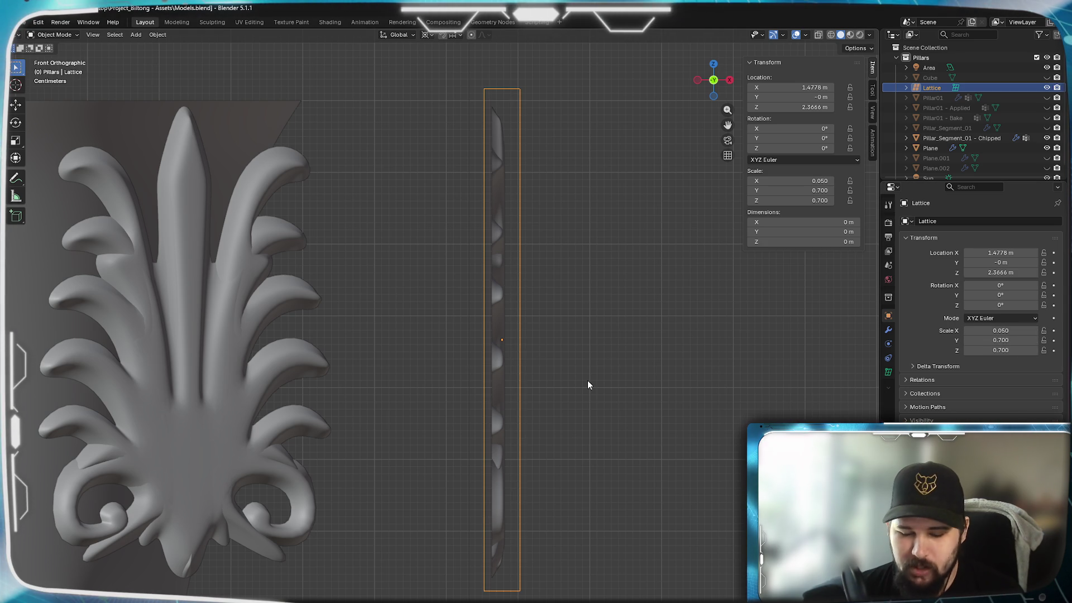
key(KP_3)
mouse_move(969, 347)
mouse_down()
mouse_move(959, 347)
mouse_move(968, 347)
mouse_up()
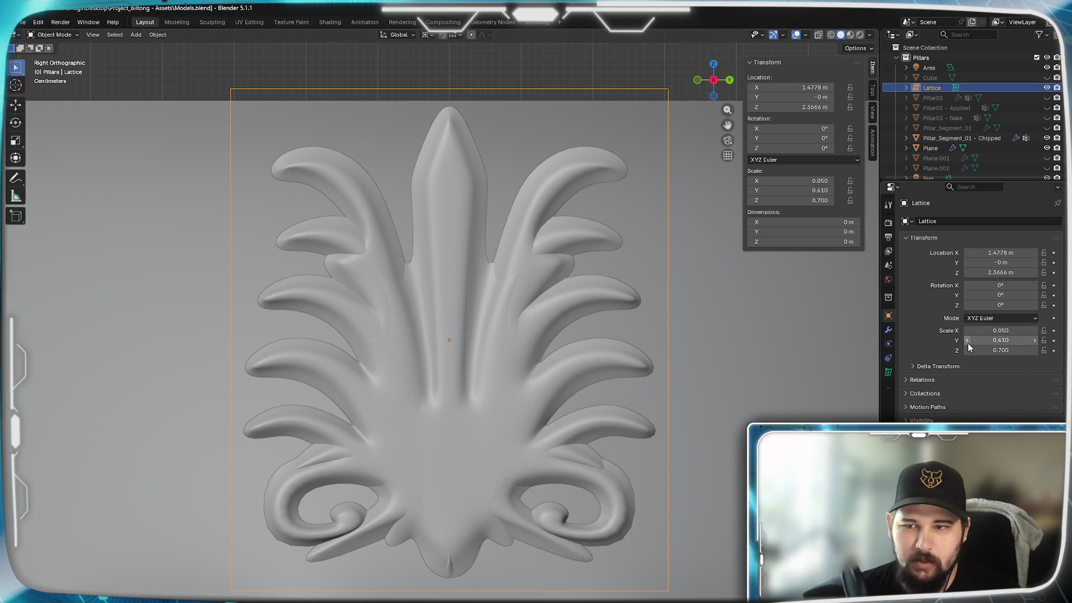
Adjust the lattice scale to Y 0.600 and Z 0.670
click(967, 341)
click(967, 350)
click(966, 350)
click(966, 350)
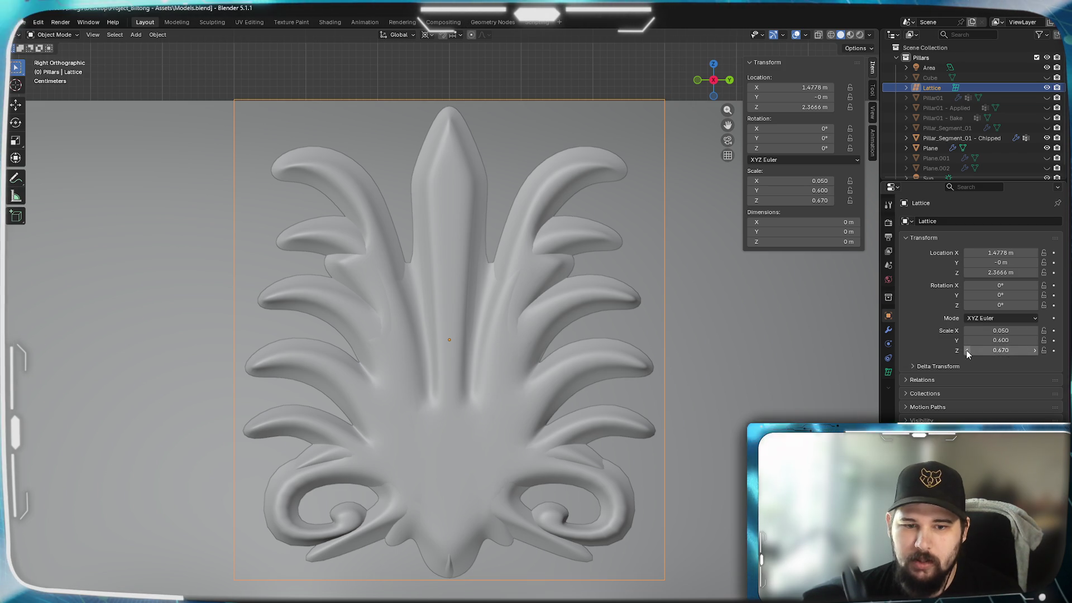
click(1034, 350)
click(1034, 350)
click(1034, 350)
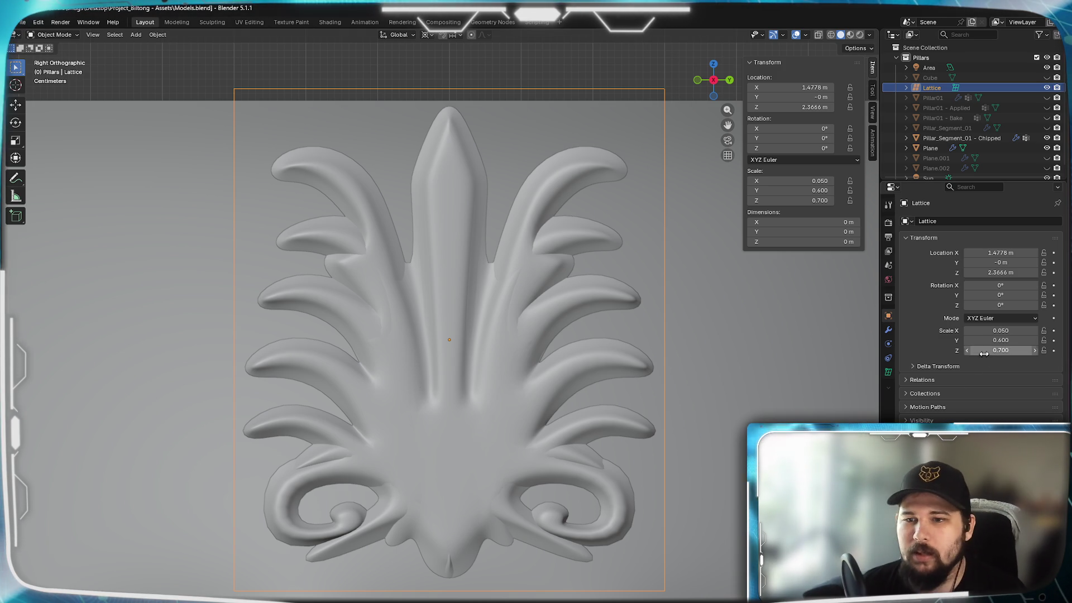
click(967, 351)
click(968, 351)
click(967, 350)
click(967, 350)
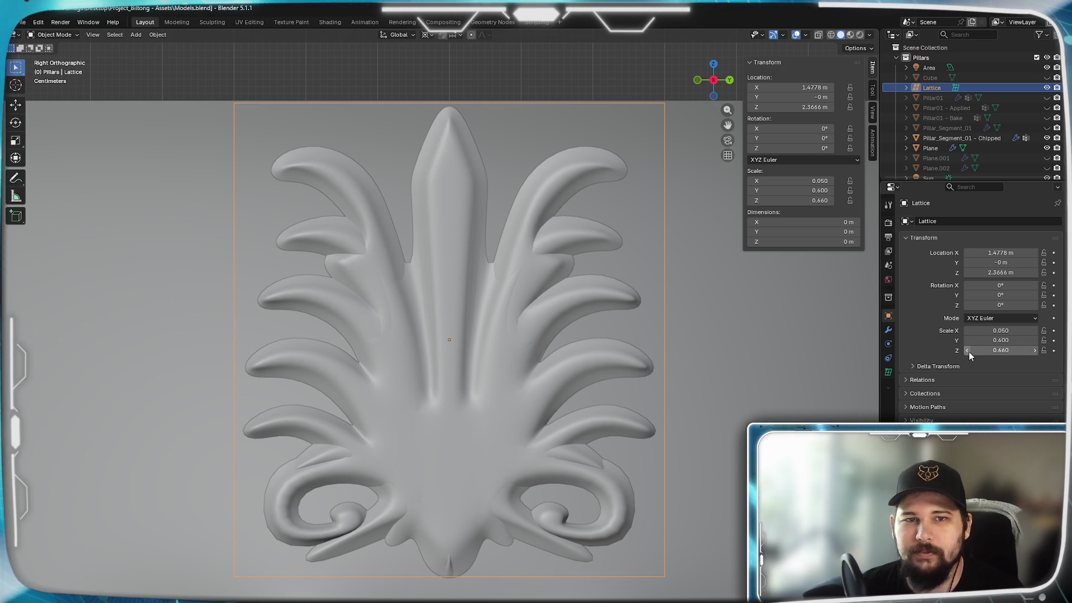
click(1035, 350)
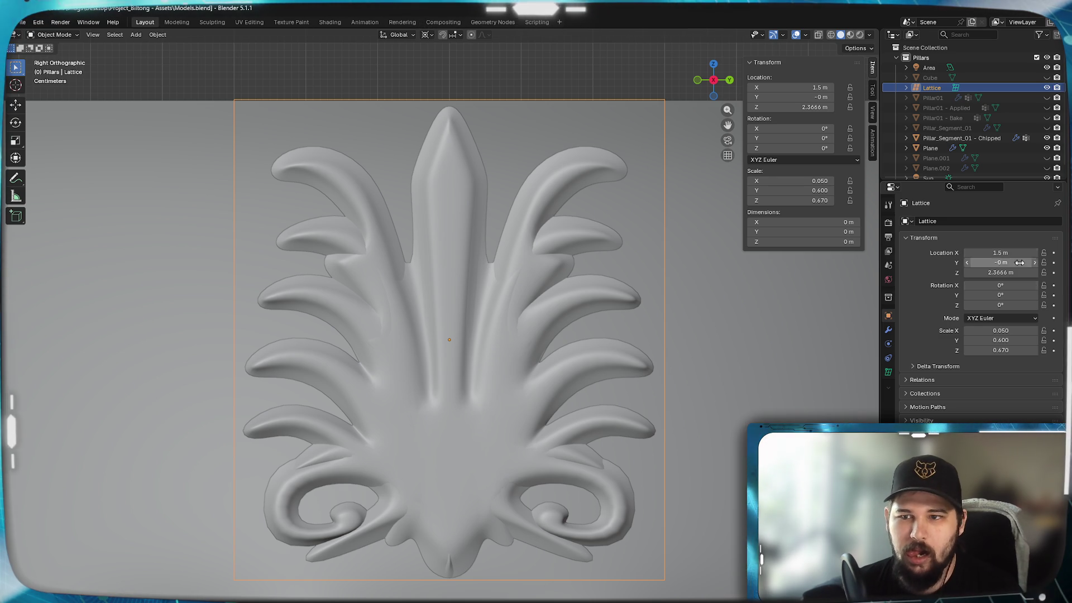
Set the lattice Location Z to 2.36 m and return to front view
click(1005, 273)
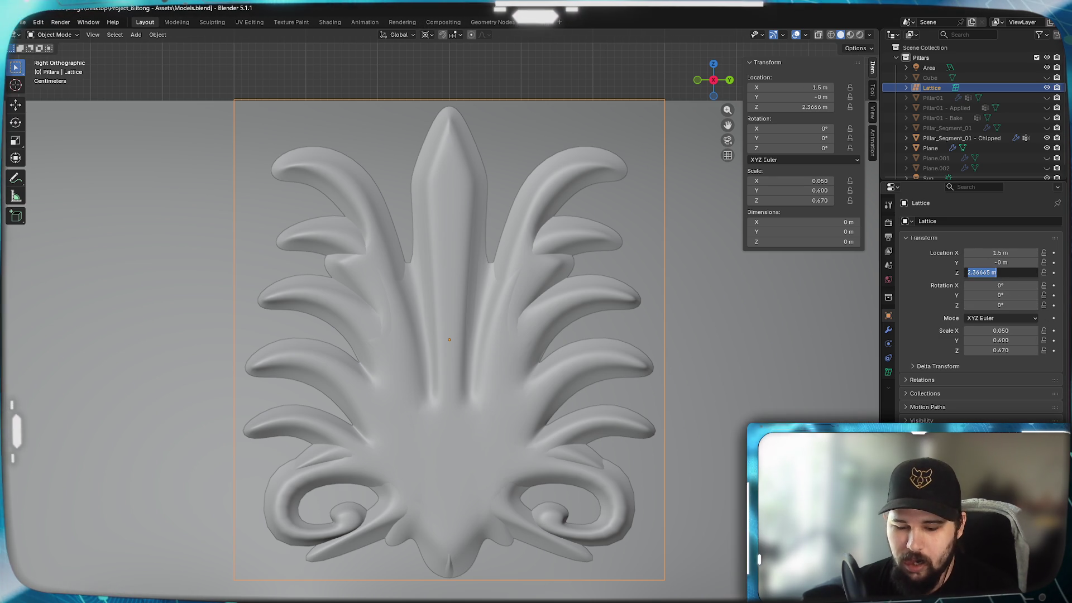
key(Return)
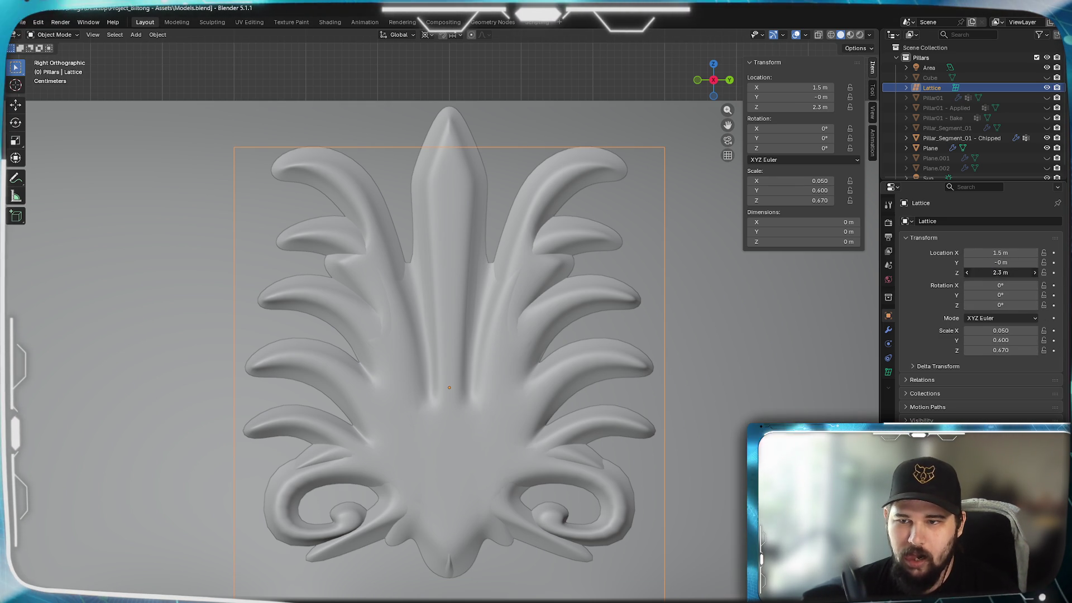
text(5)
key(Return)
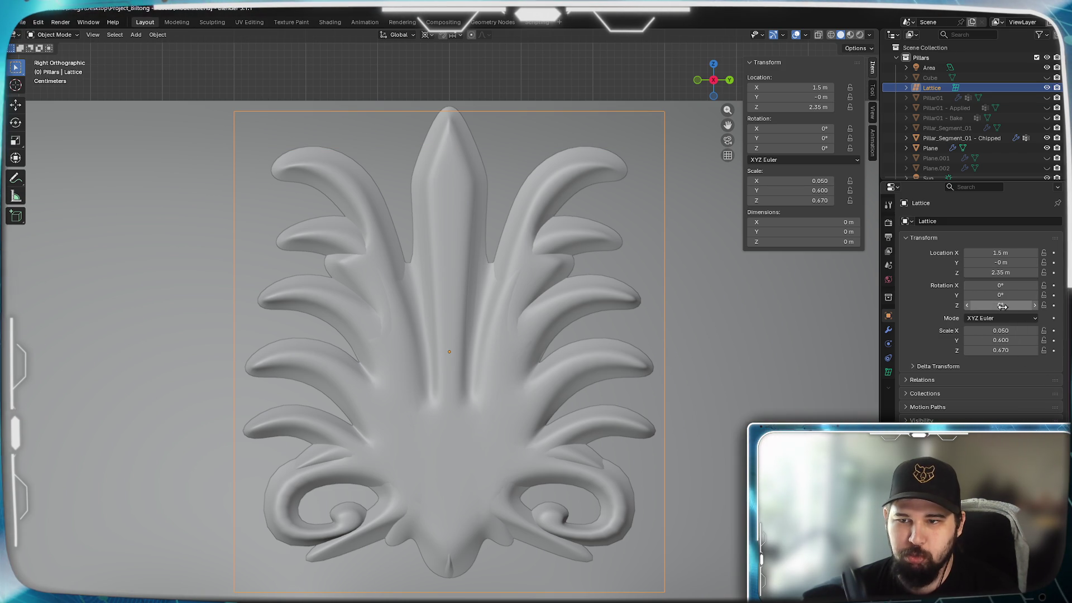
click(1000, 272)
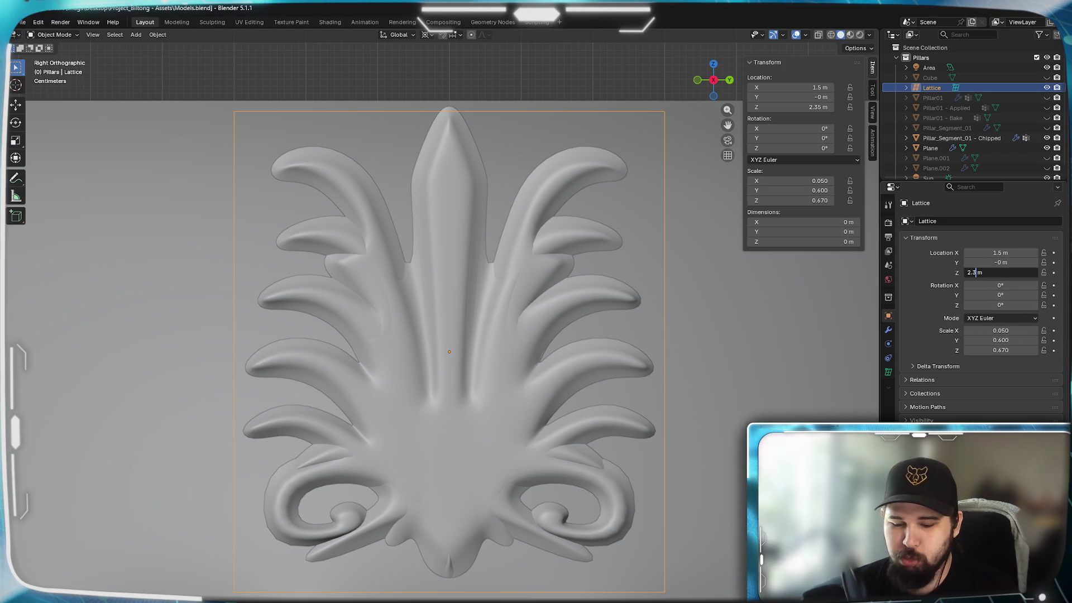
text(6)
key(Return)
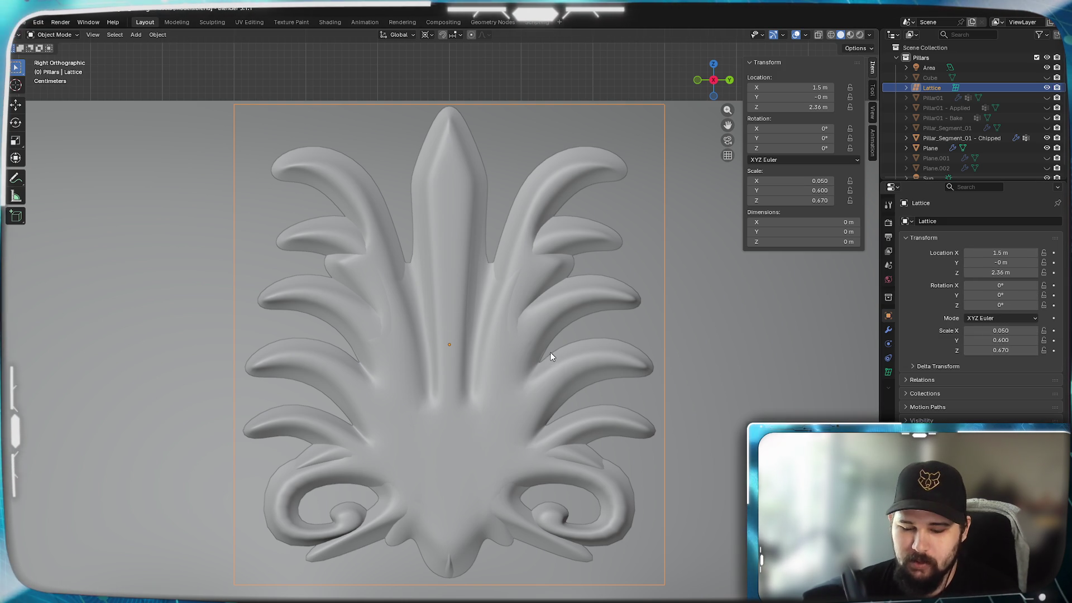
key(KP_1)
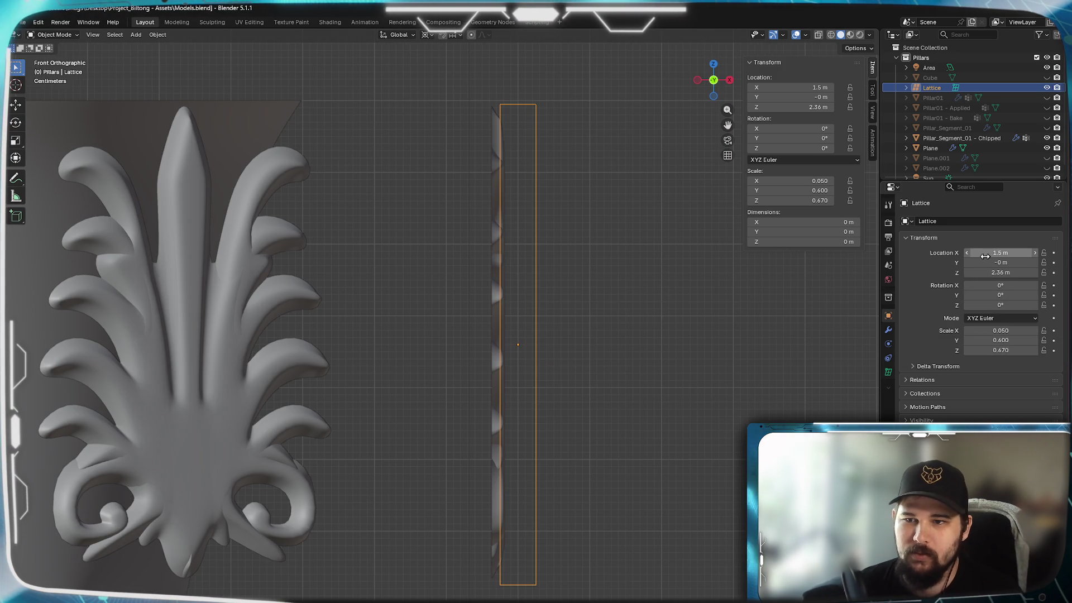
Shift the lattice to X 1.48 m and raise its W resolution to 10
click(966, 252)
click(966, 253)
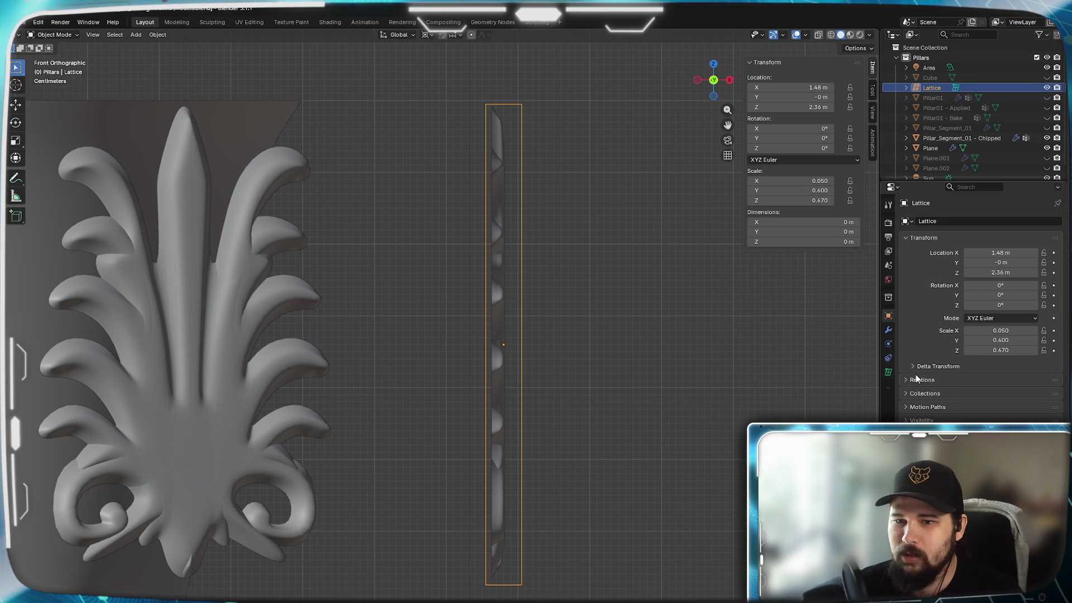
click(889, 371)
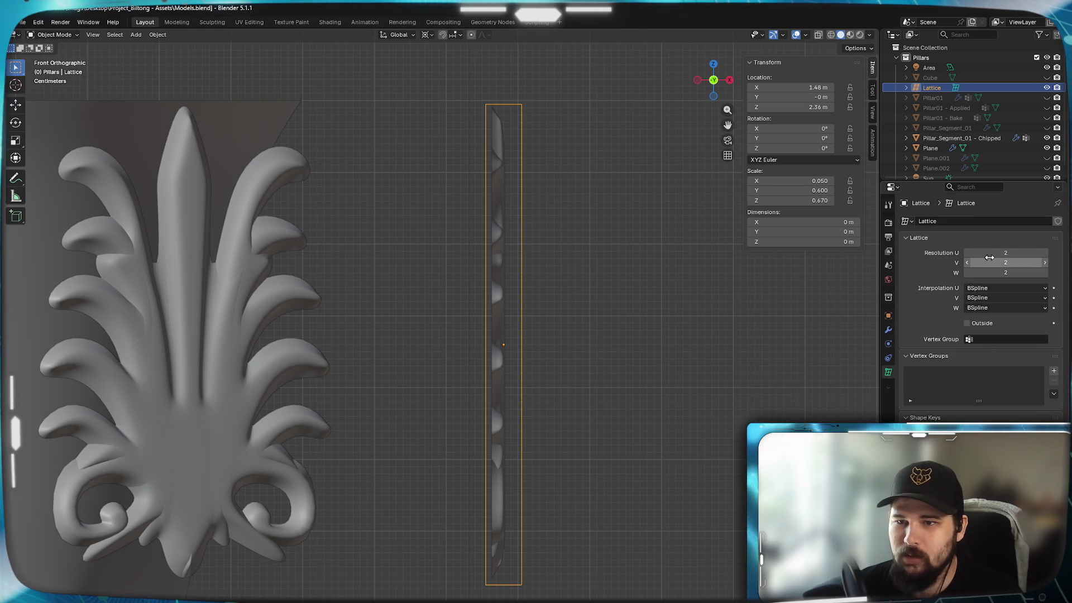
click(1043, 273)
click(1044, 273)
click(1044, 273)
click(1044, 273)
click(1044, 273)
click(1044, 273)
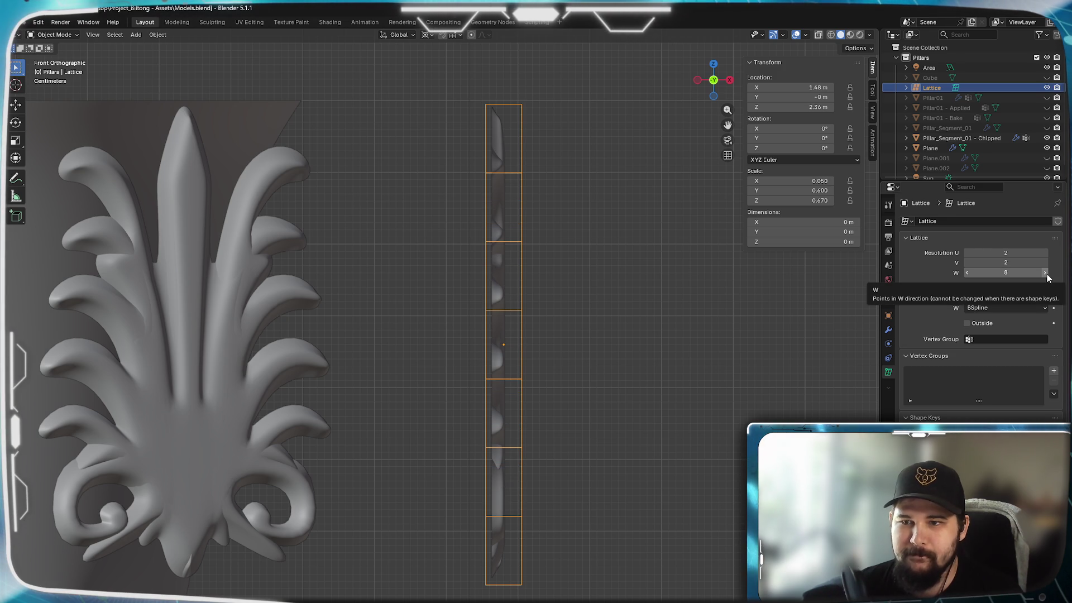
click(1045, 273)
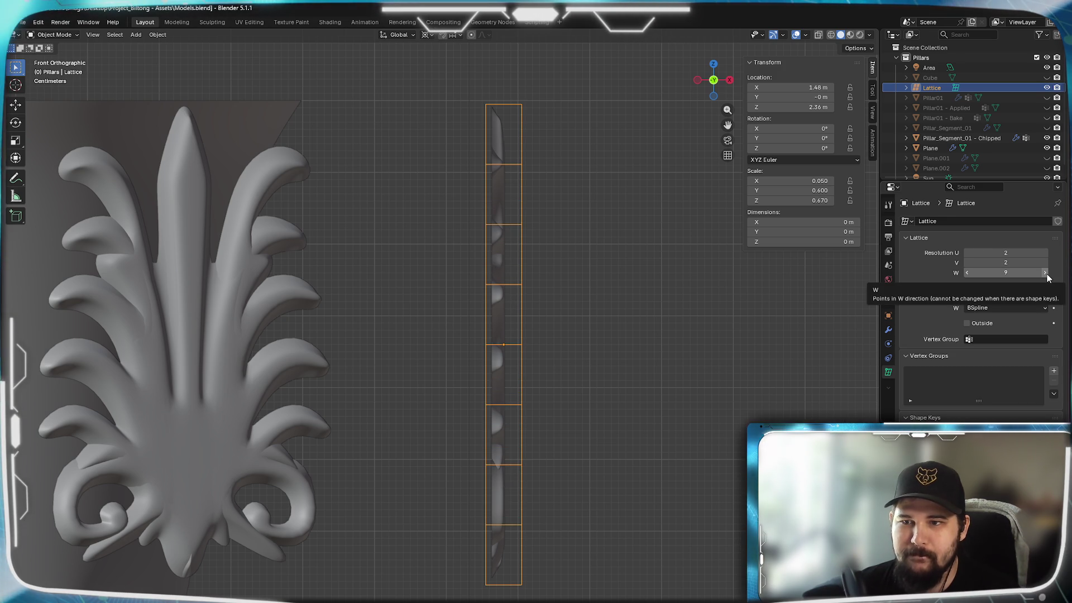
click(1045, 273)
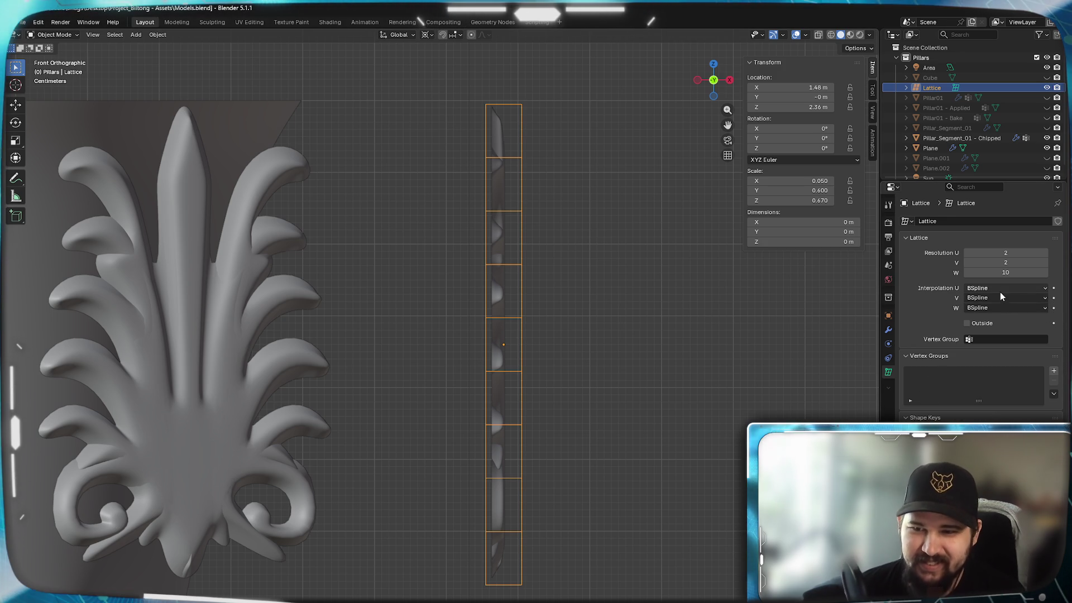
Set the lattice's U resolution to 2 and V resolution to 7
mouse_move(647, 366)
middle_down()
mouse_move(597, 395)
mouse_move(541, 386)
mouse_move(551, 394)
middle_up()
key(KP_3)
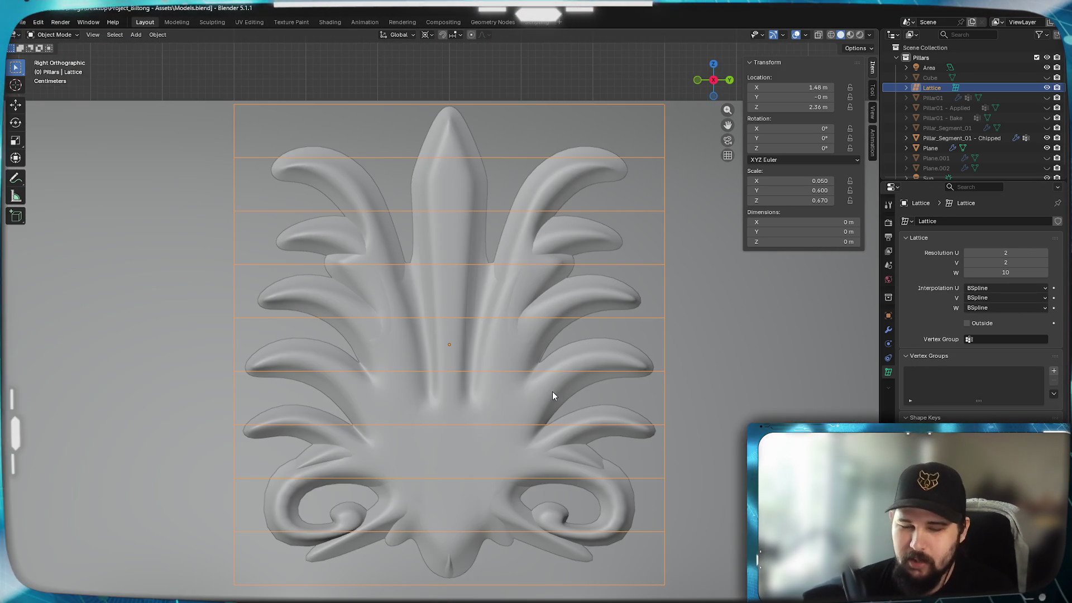
click(1045, 255)
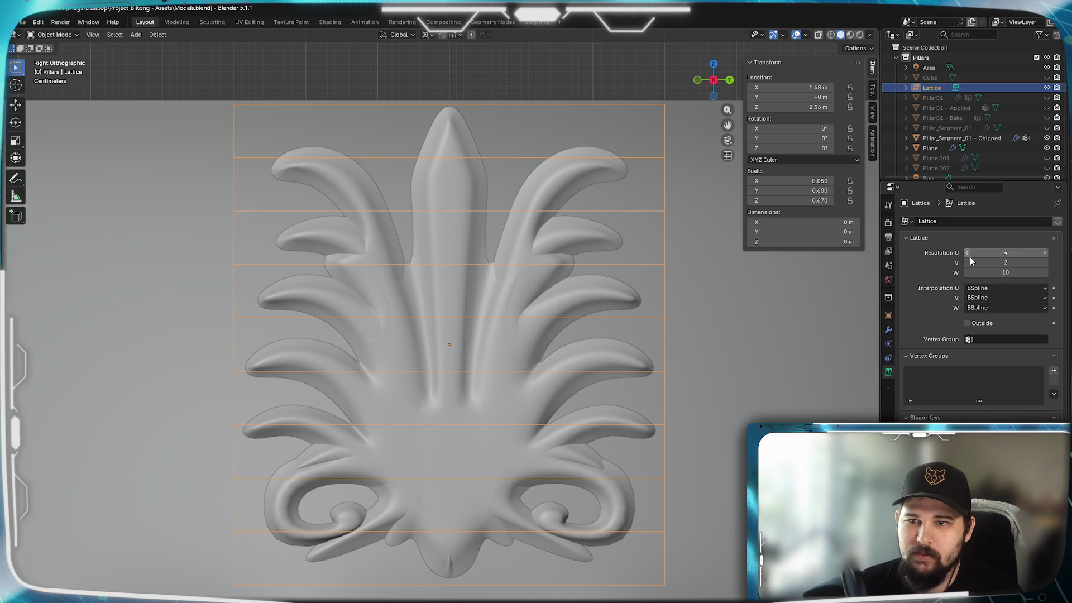
drag(969, 256, 955, 257)
click(1045, 262)
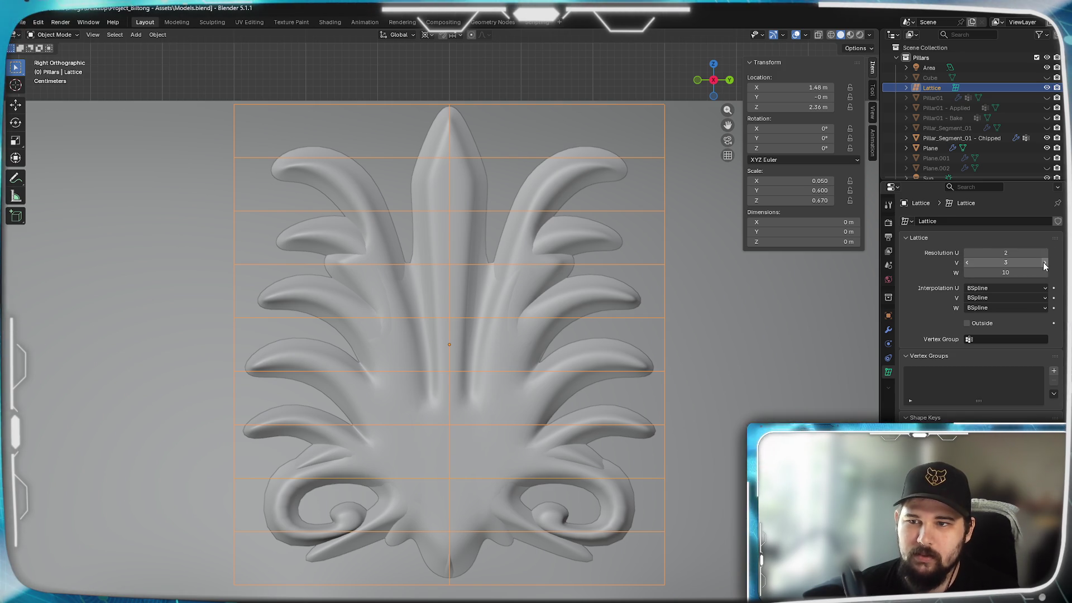
click(1044, 262)
click(1045, 262)
click(1044, 263)
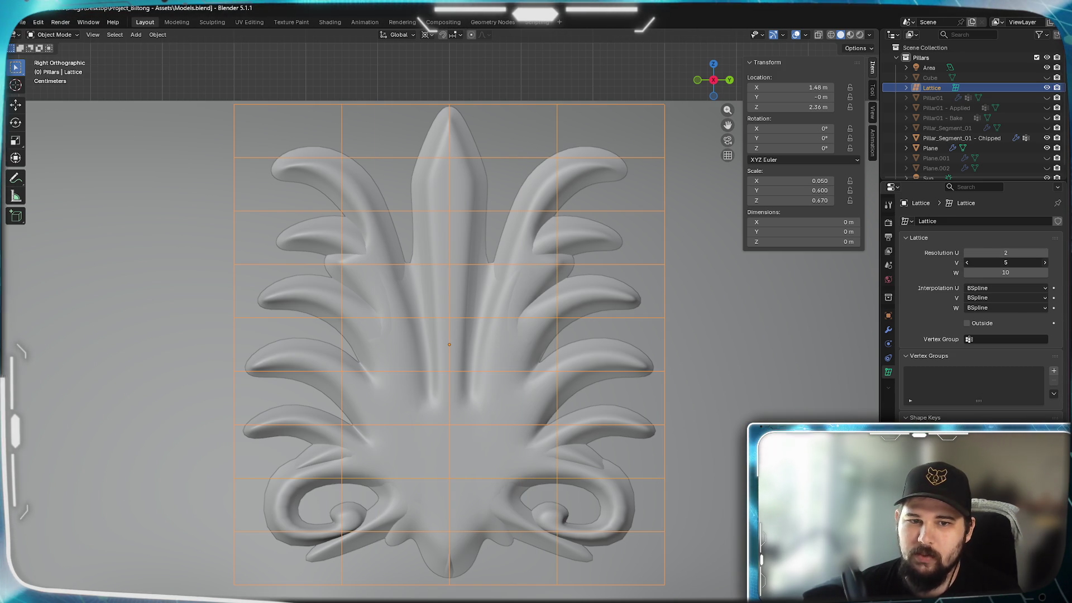
click(1044, 263)
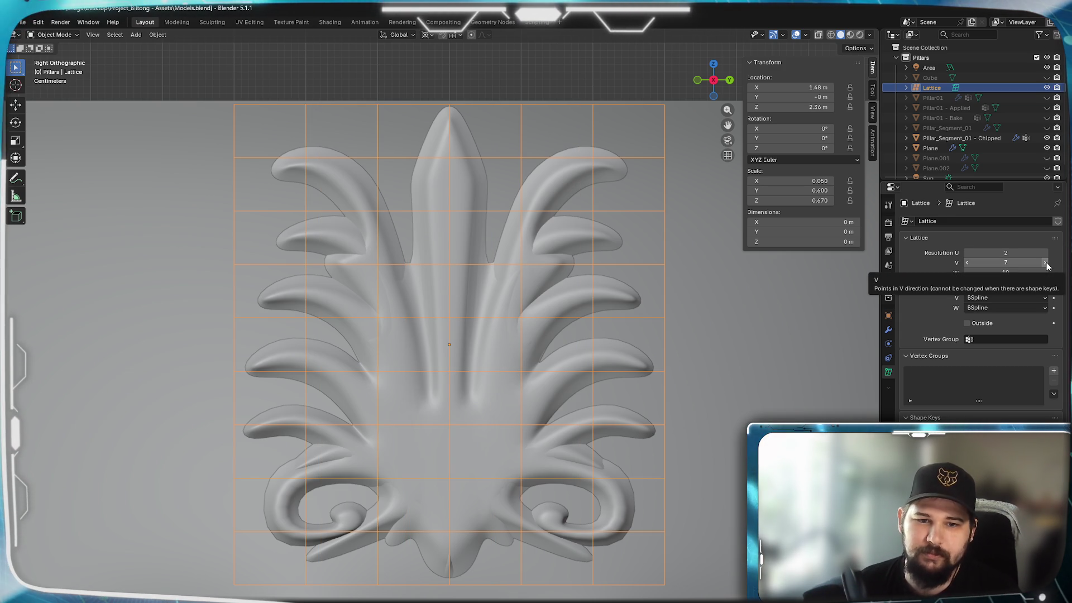
scroll(581, 377, down, 4)
scroll(581, 376, up, 2)
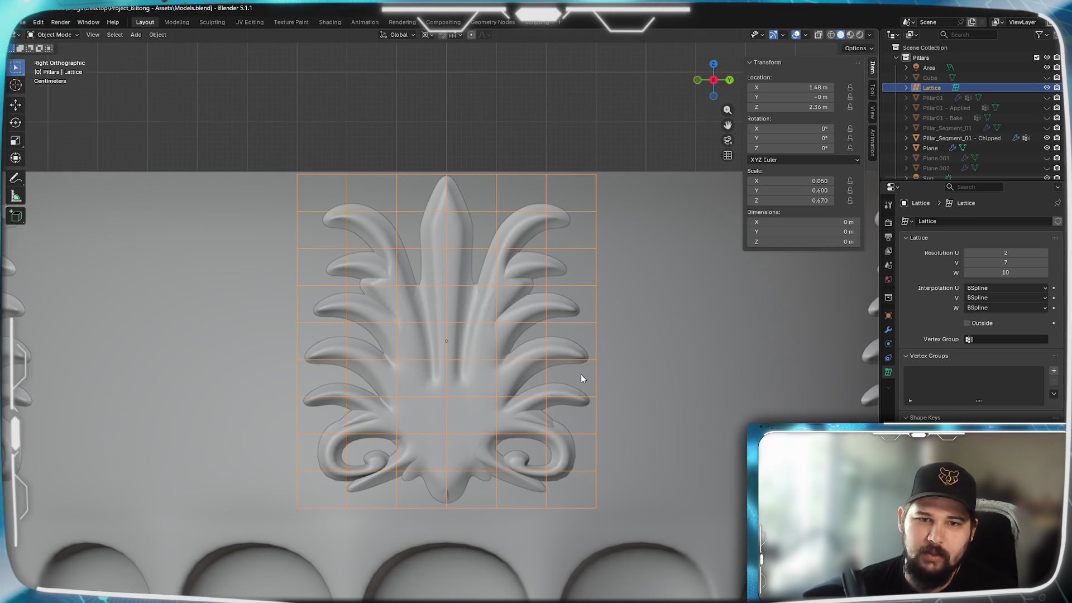
key(KP_1)
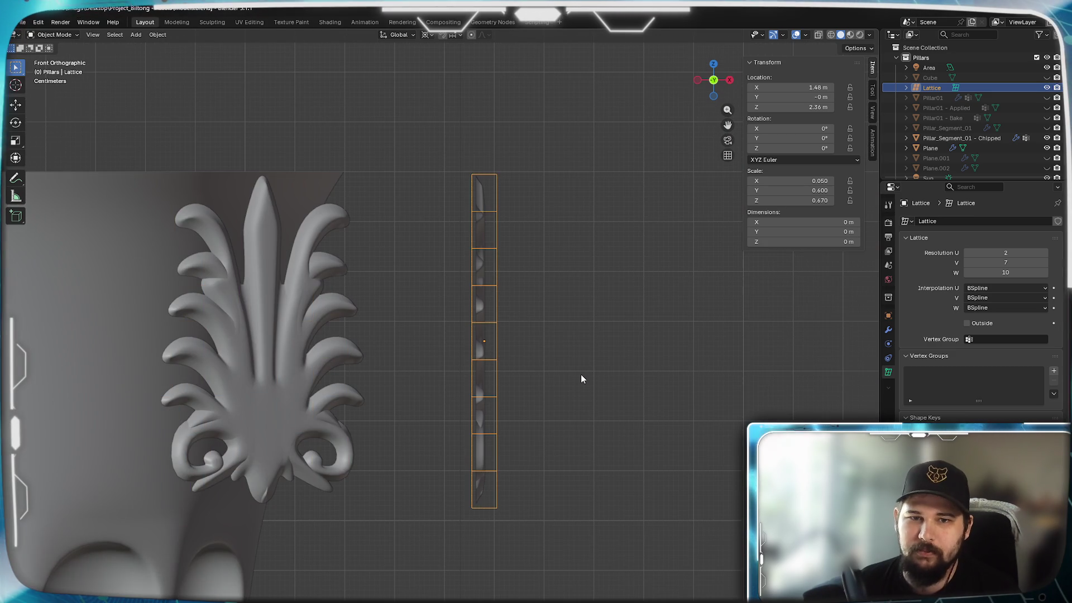
Move the leaf plane's Lattice modifier directly below Subdivision and set its Object to Lattice
scroll(580, 384, up, 2)
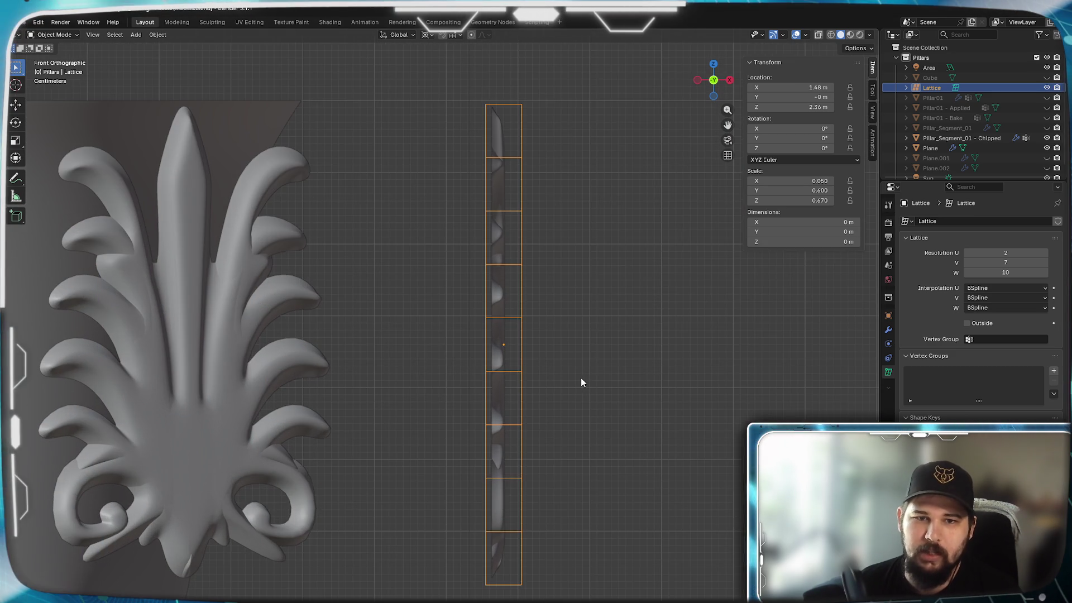
click(498, 331)
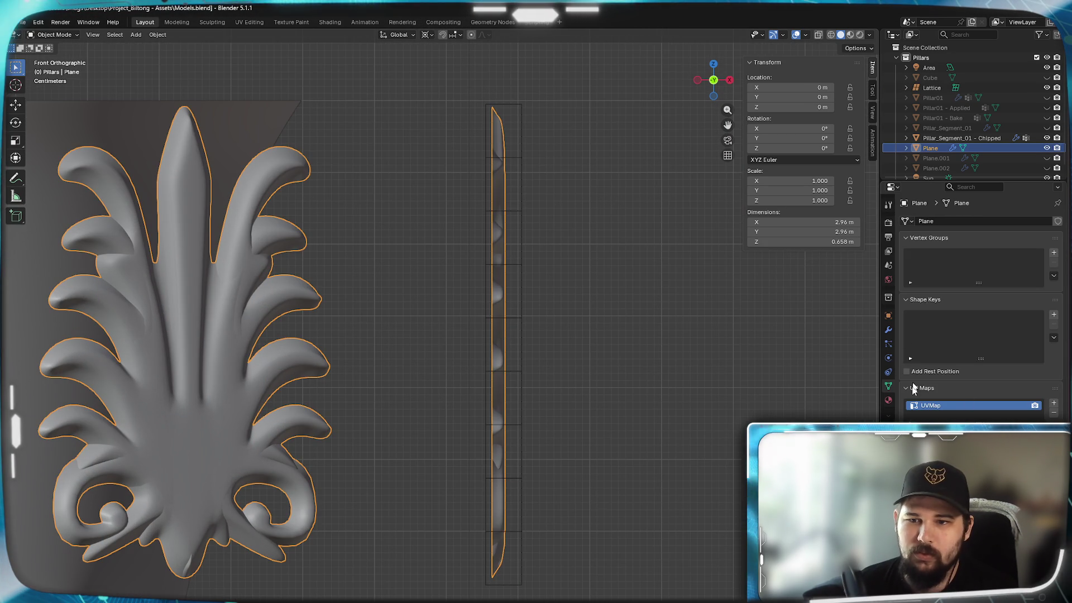
click(888, 330)
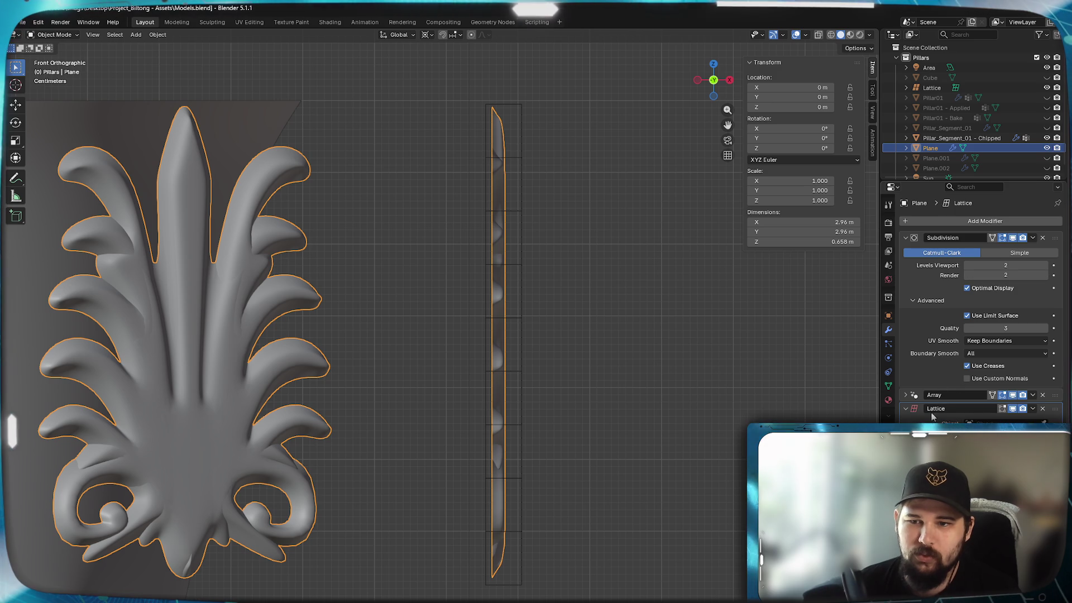
drag(949, 416, 949, 237)
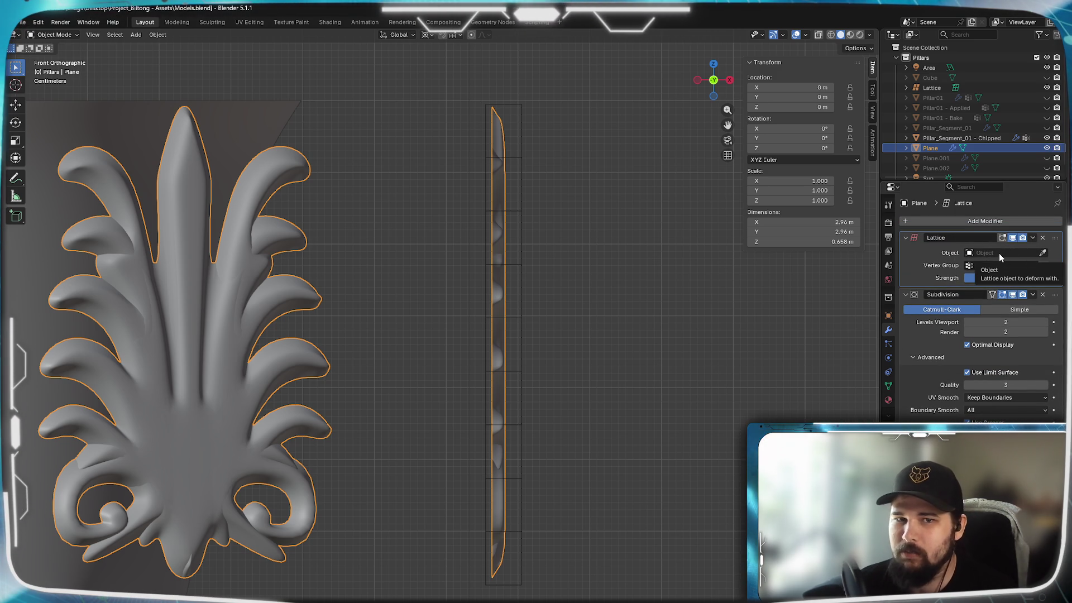
drag(1052, 243, 1054, 435)
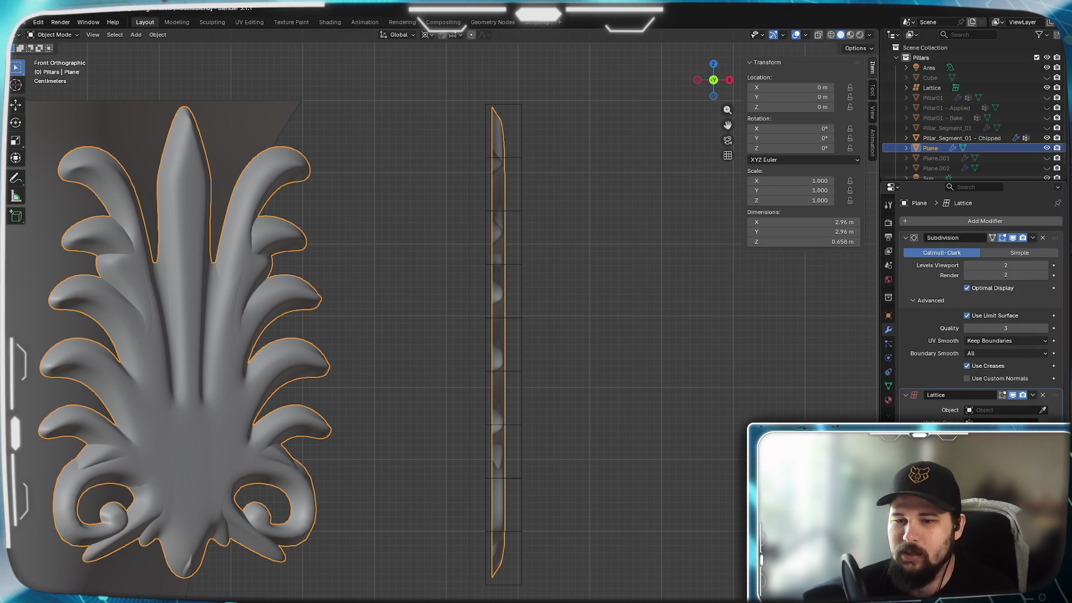
key(Return)
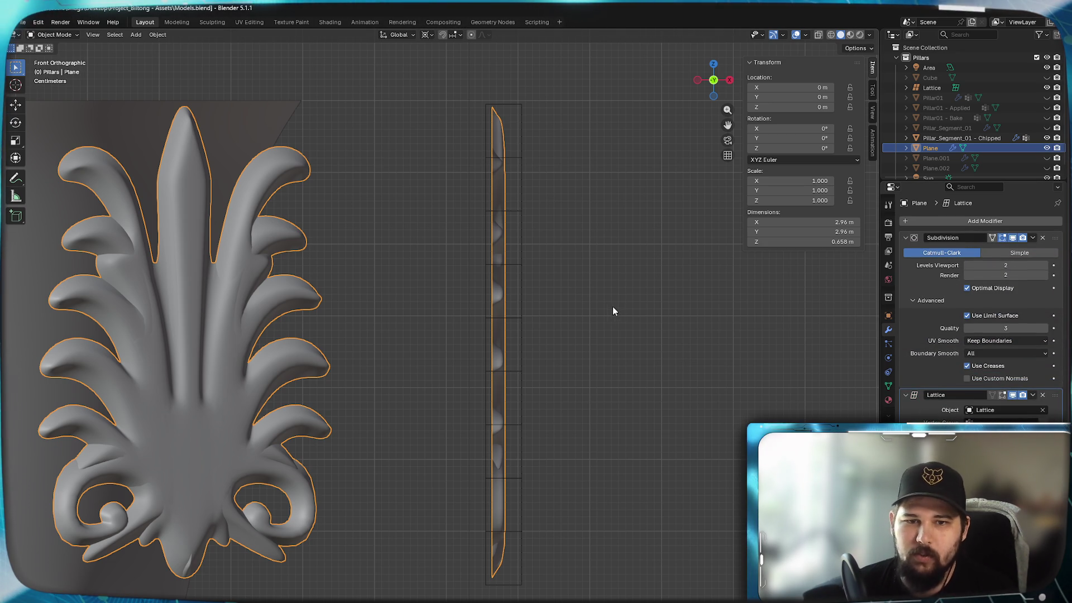
click(520, 120)
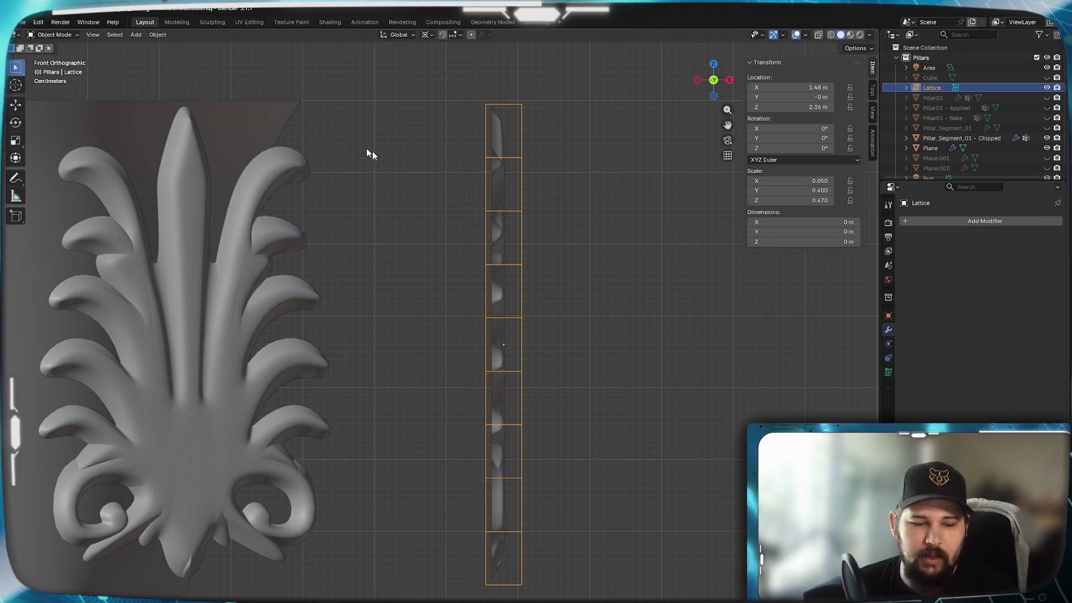
In lattice Edit Mode, try moving the top two points, then cancel the move
key(Tab)
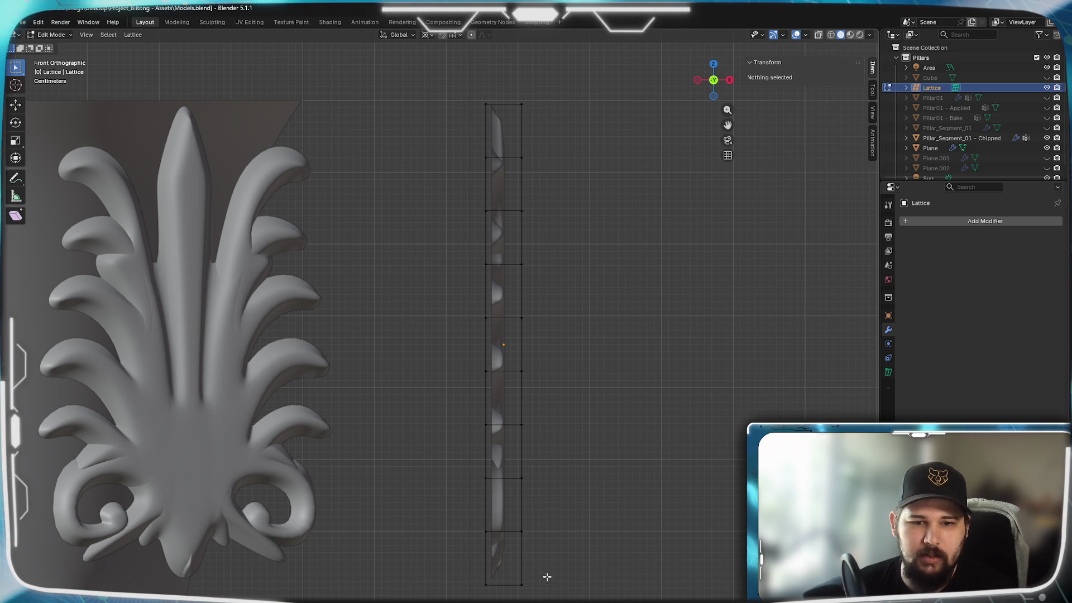
shift+middle_drag(593, 367, 587, 385)
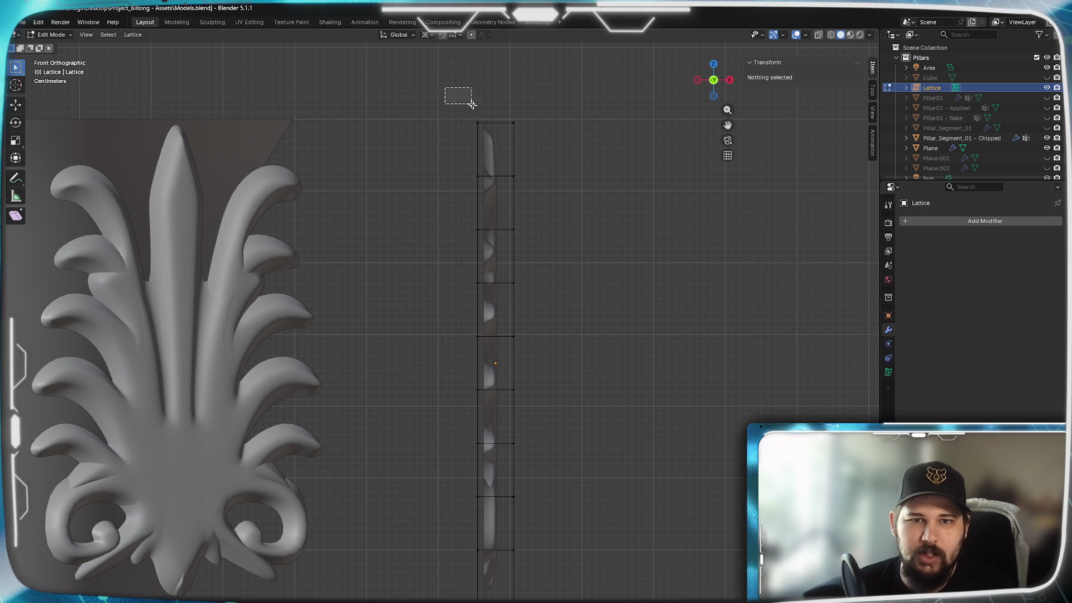
drag(457, 94, 537, 140)
key(g)
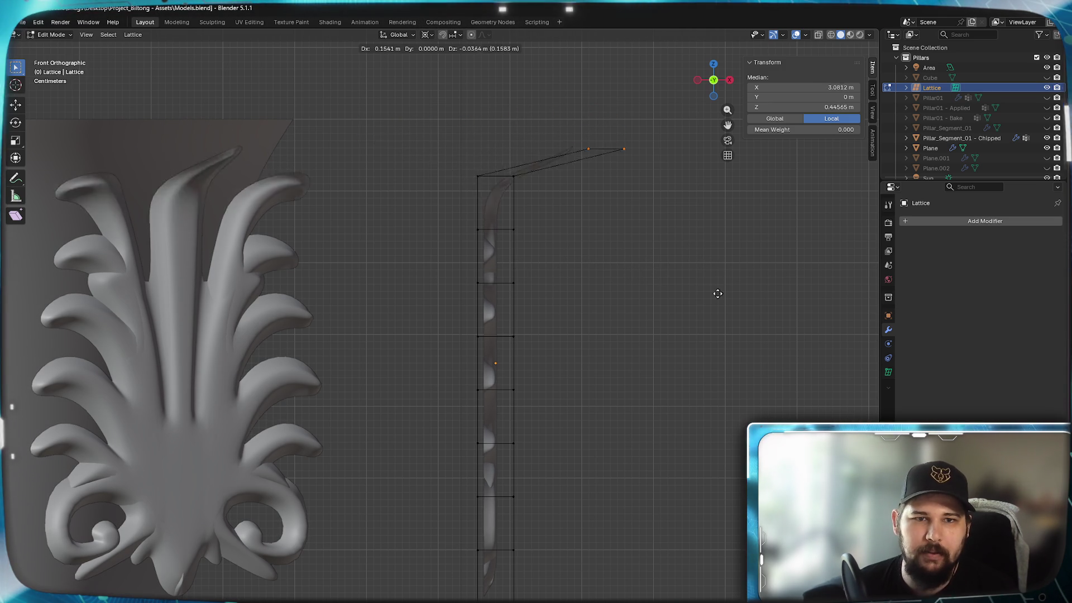
key(Escape)
Zoom out to the whole pillar, leave Edit Mode and select the leaf ornament plane
scroll(363, 433, down, 2)
mouse_move(363, 433)
shift+middle_down()
mouse_move(558, 335)
mouse_move(537, 406)
shift+middle_up()
scroll(558, 343, down, 3)
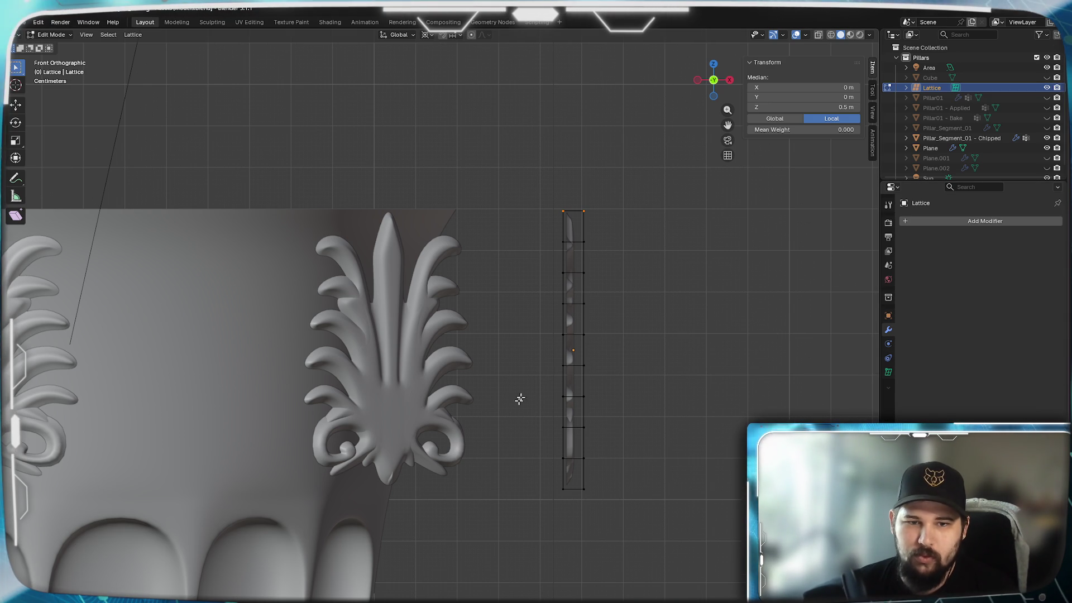
key(Tab)
click(572, 343)
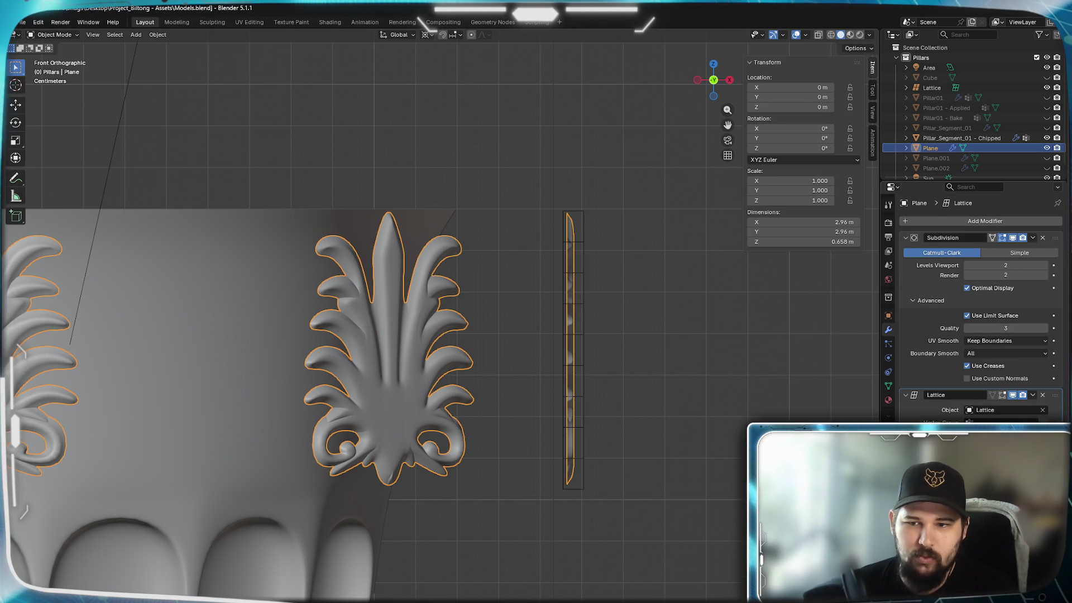
key(Tab)
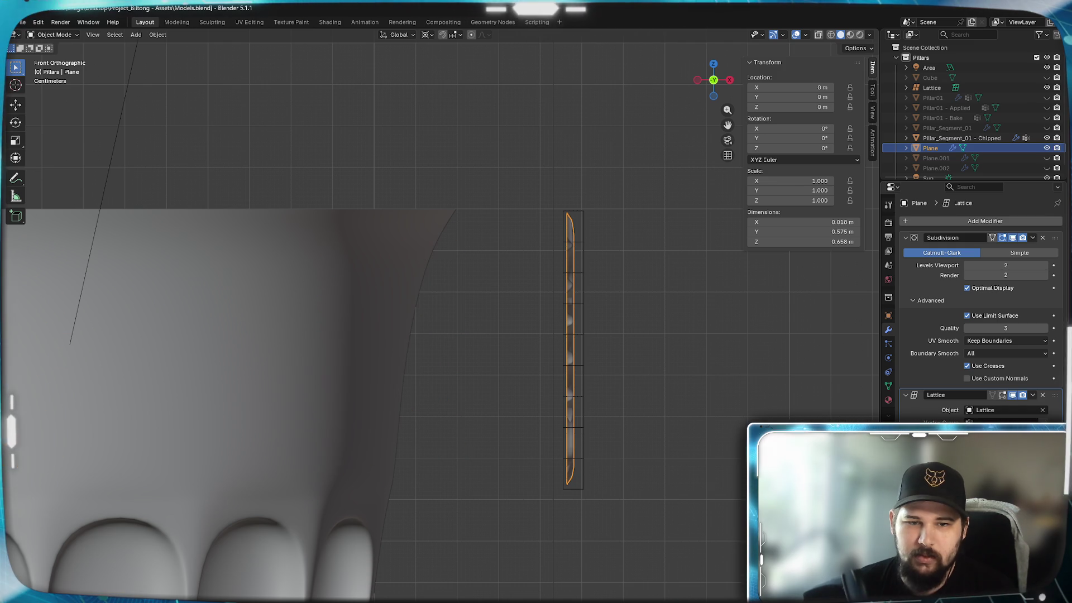
scroll(580, 351, up, 5)
scroll(617, 397, down, 2)
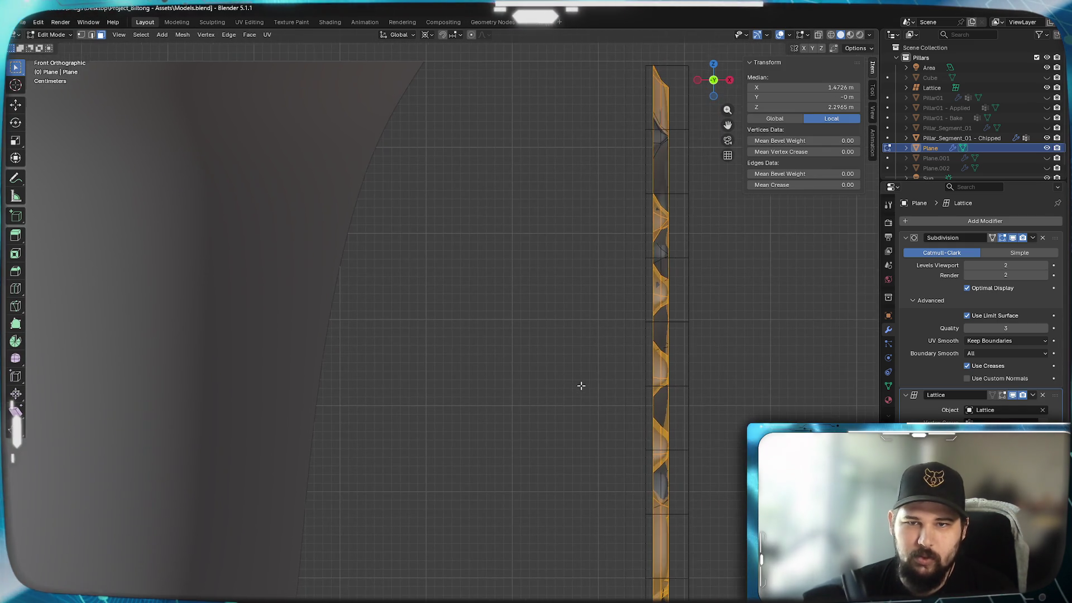
scroll(574, 382, up, 1)
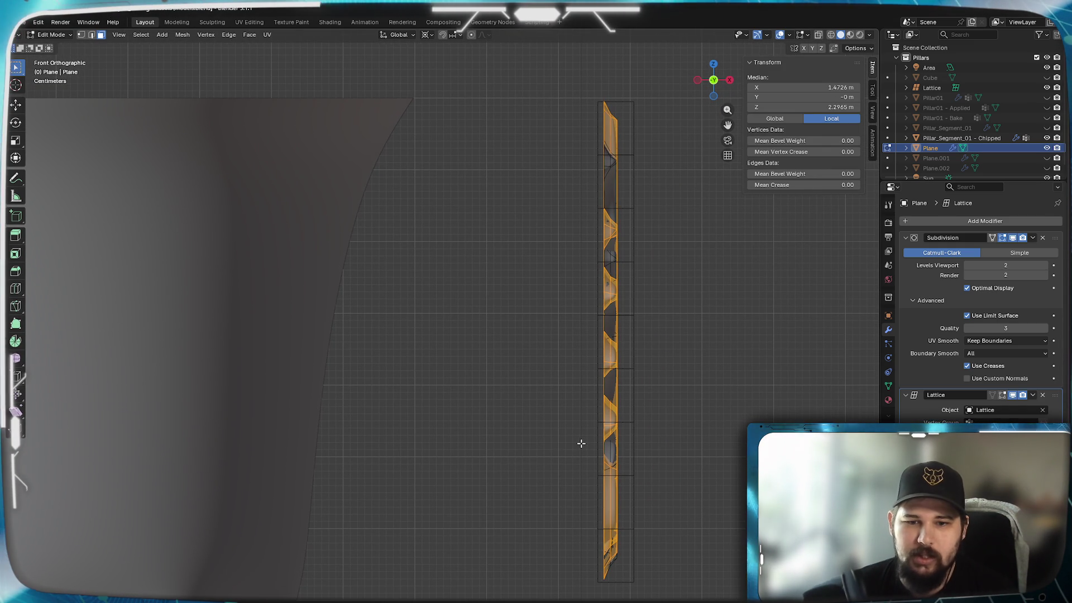
key(Tab)
click(633, 526)
key(Tab)
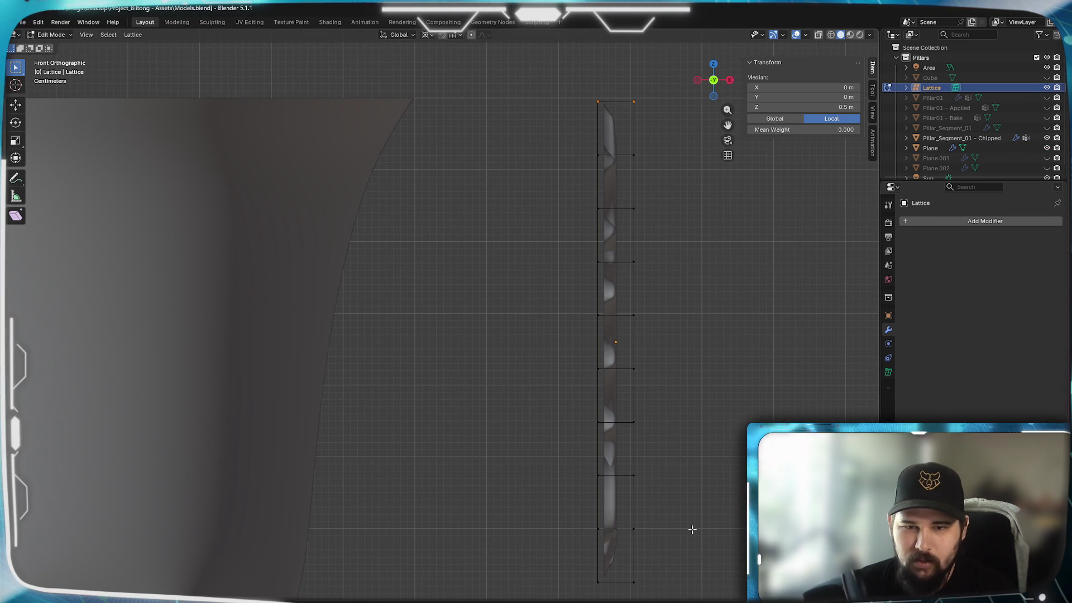
scroll(694, 526, down, 2)
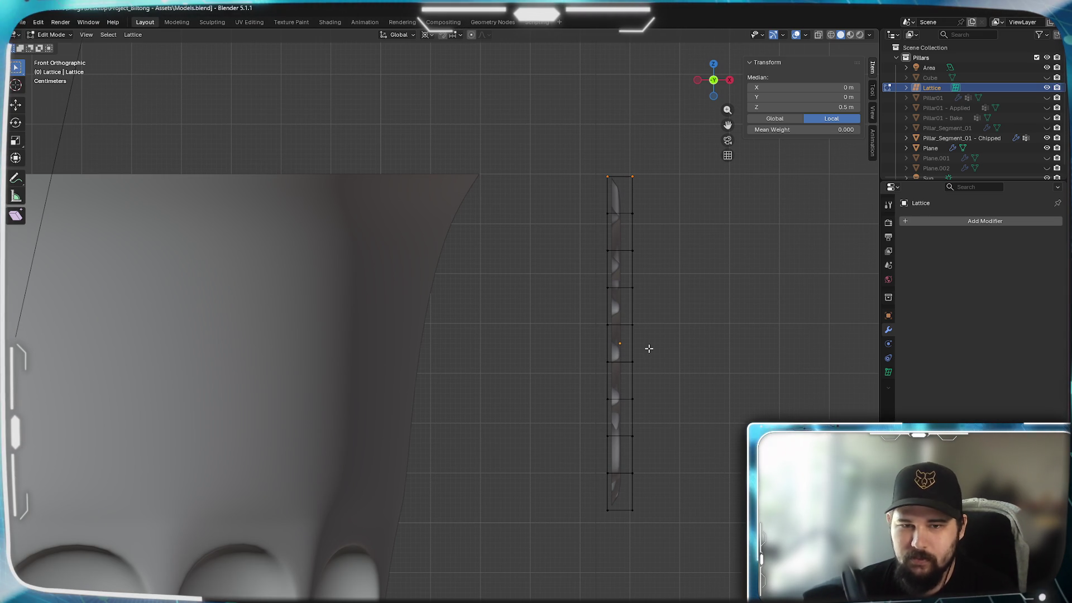
scroll(538, 455, left, 5)
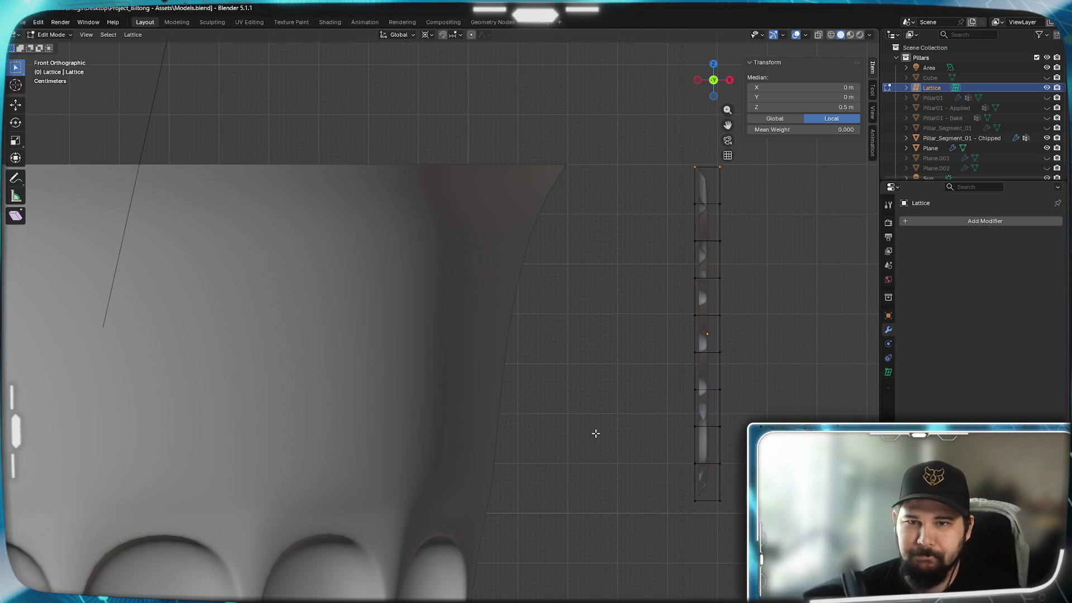
scroll(592, 396, up, 2)
mouse_move(783, 578)
mouse_down()
mouse_move(576, 189)
mouse_move(583, 124)
mouse_up()
key(g)
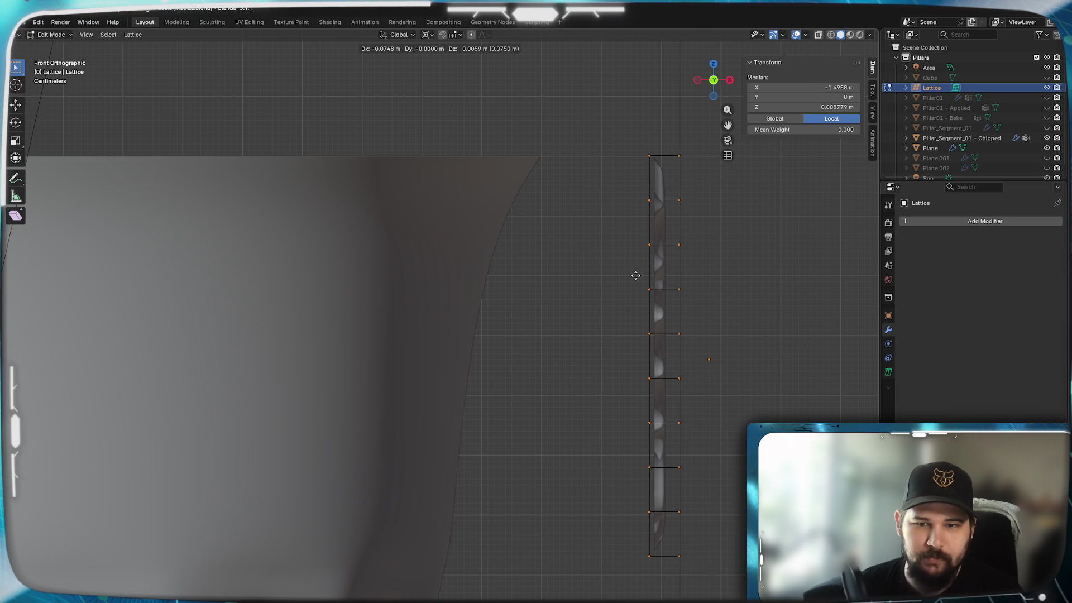
key(y)
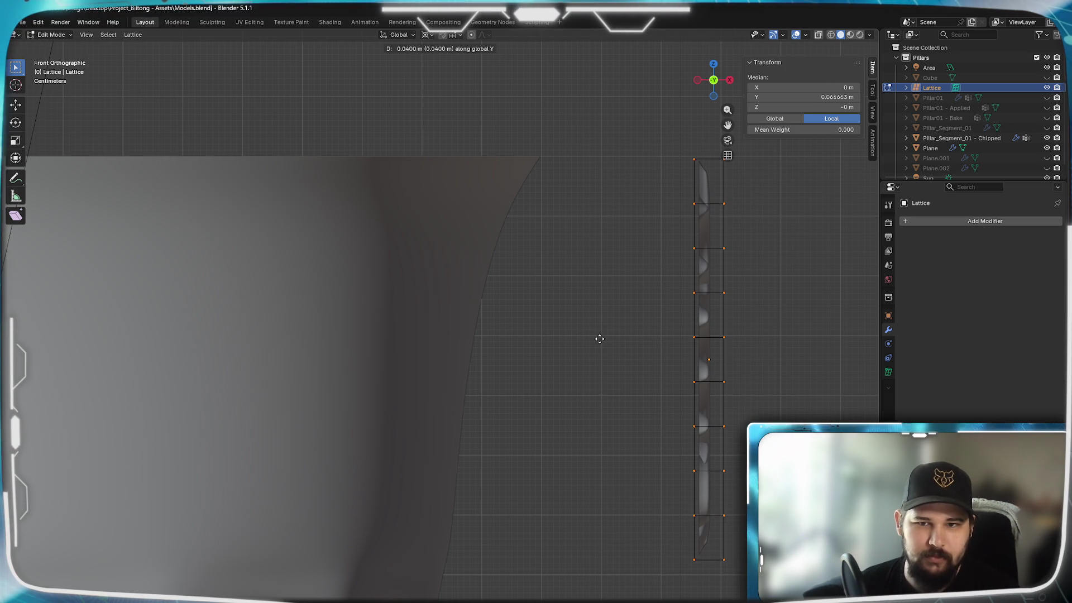
key(Escape)
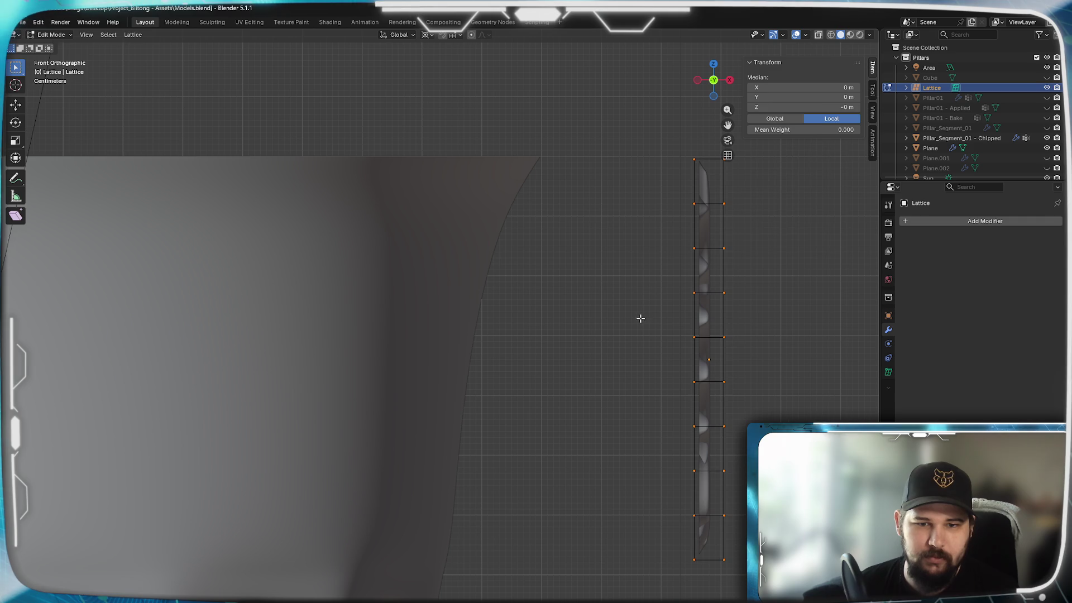
key(Tab)
key(g)
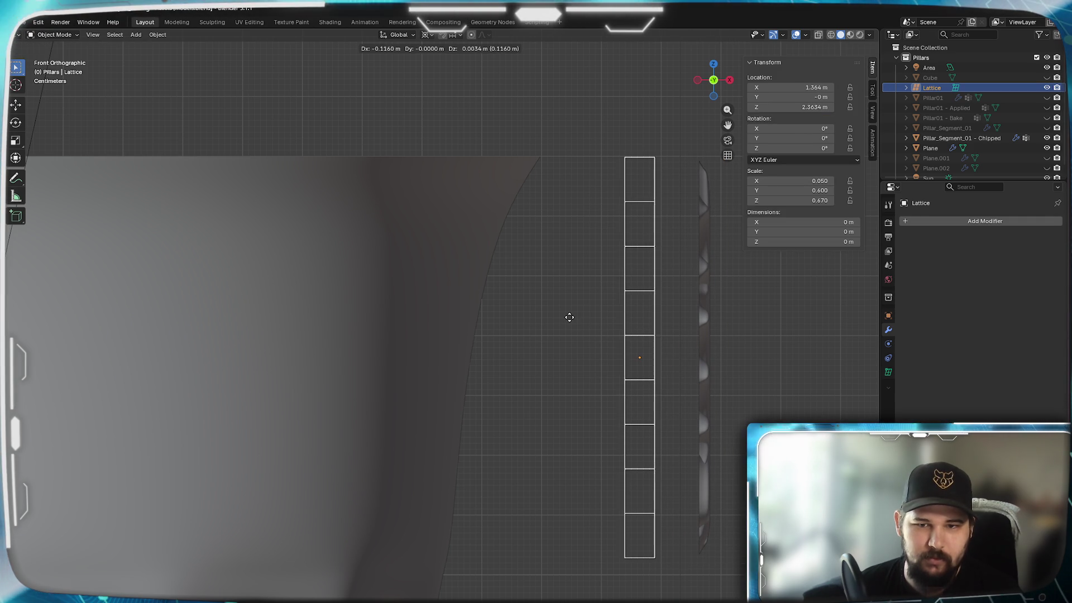
key(Escape)
key(Tab)
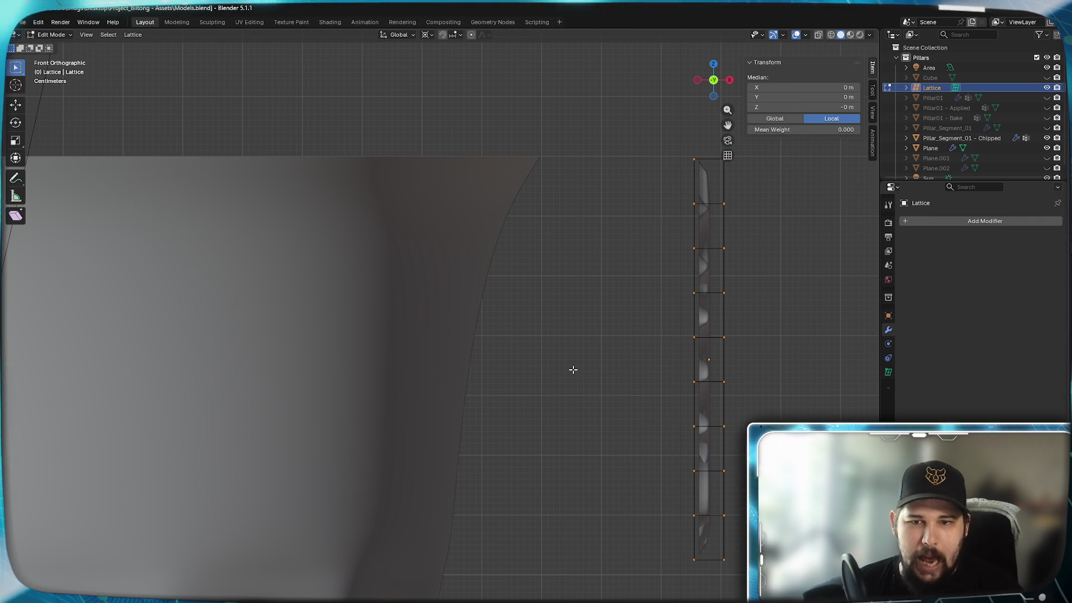
key(Tab)
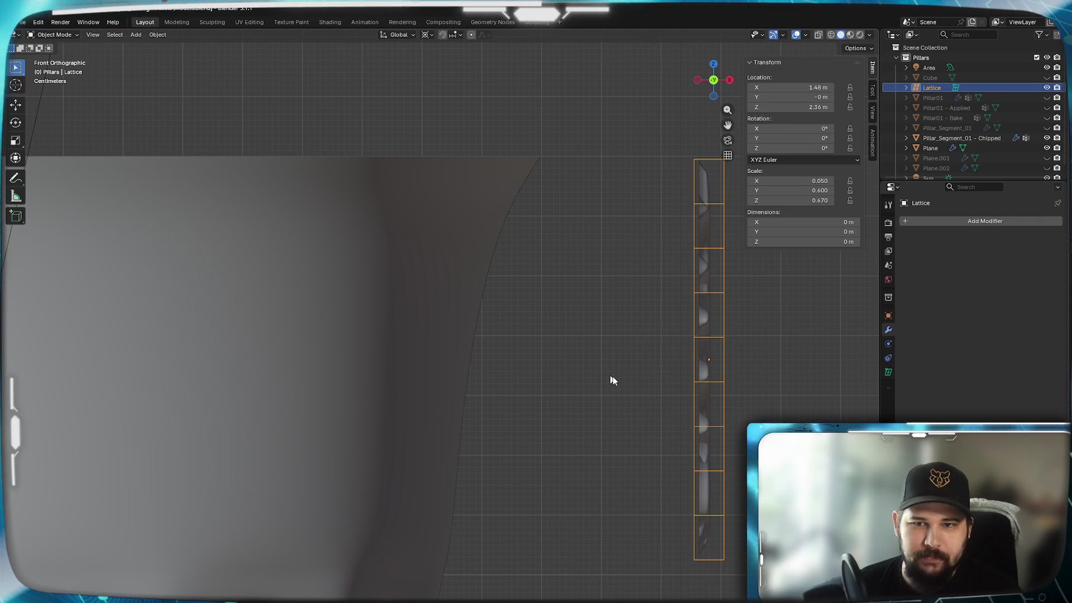
Move the leaf plane along X to a location of about -0.4 m
click(705, 331)
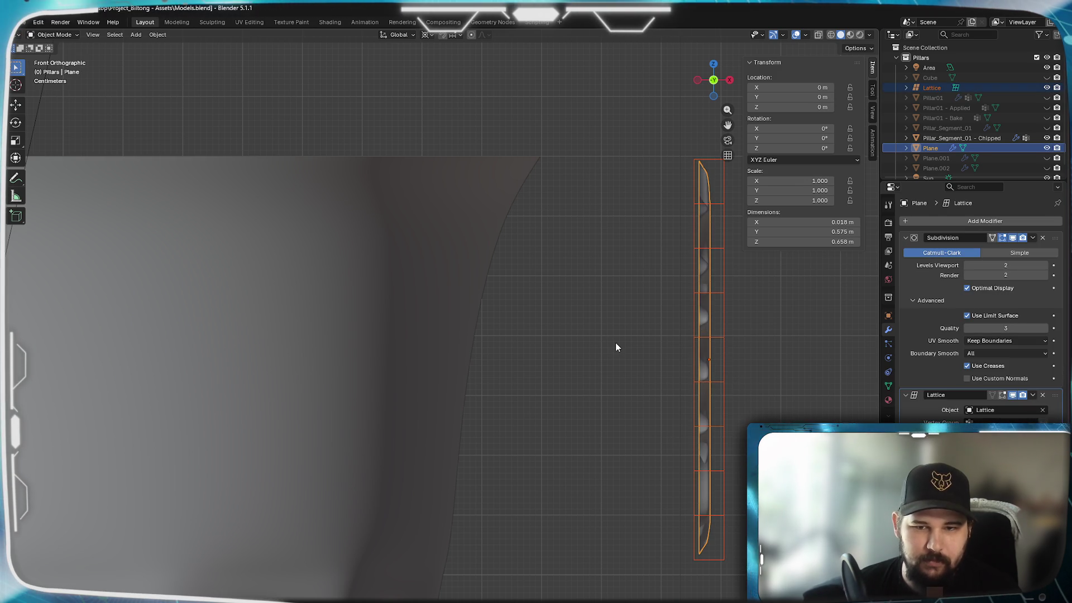
key(g)
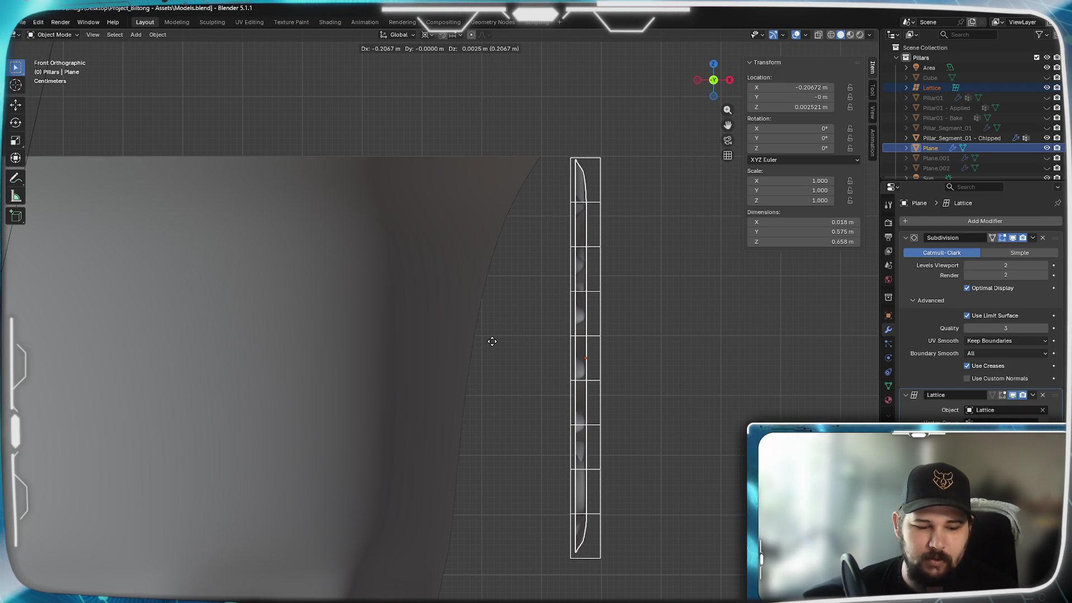
key(z)
key(x)
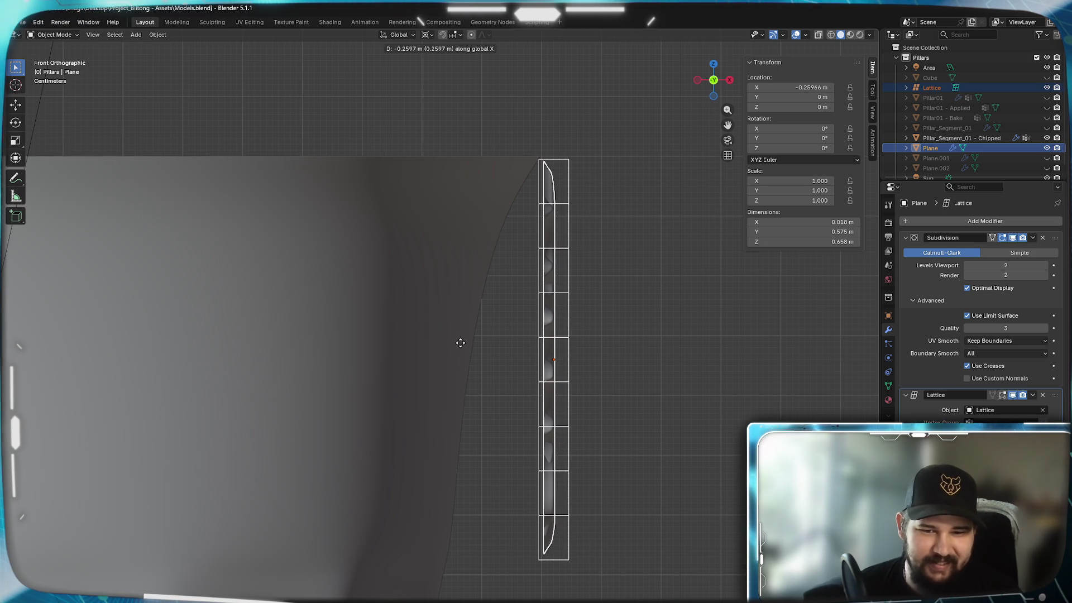
click(364, 354)
scroll(364, 359, up, 4)
mouse_move(497, 474)
shift+middle_down()
mouse_move(536, 287)
mouse_move(517, 299)
mouse_move(476, 397)
shift+middle_up()
key(g)
key(x)
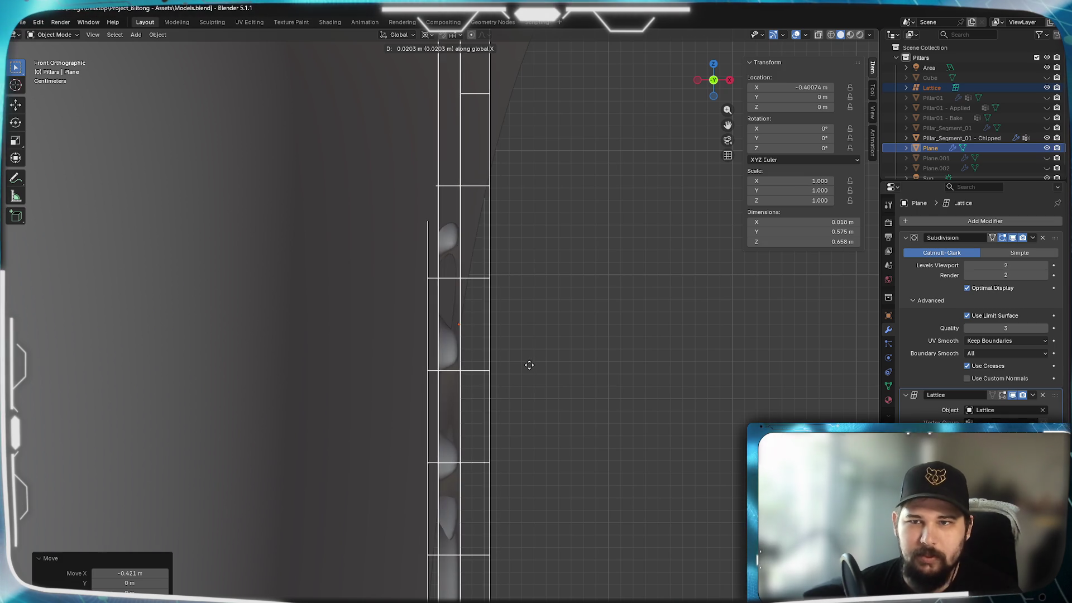
key(Escape)
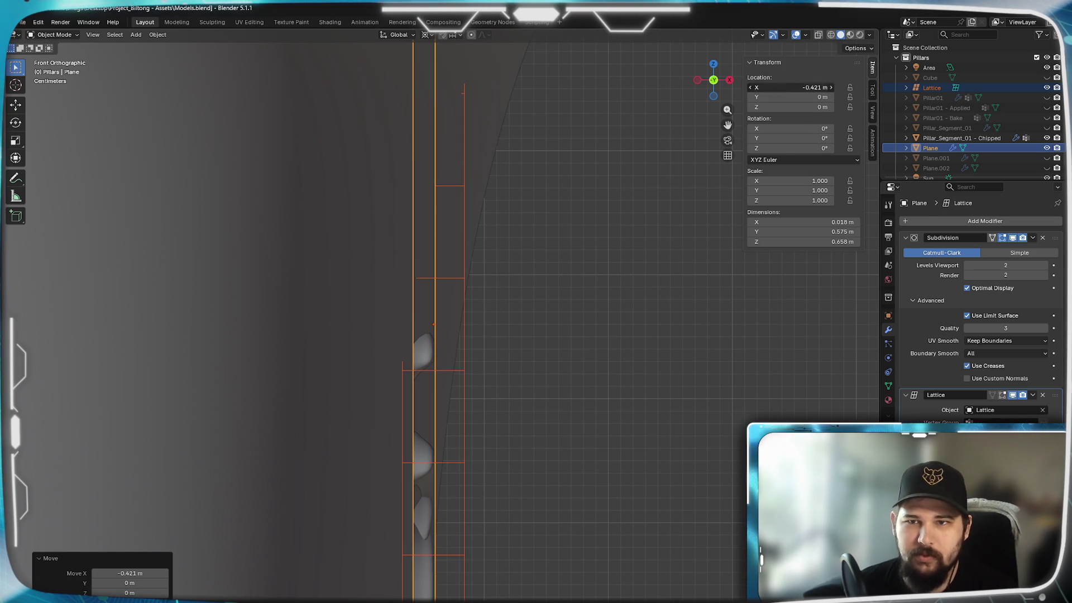
text(.4)
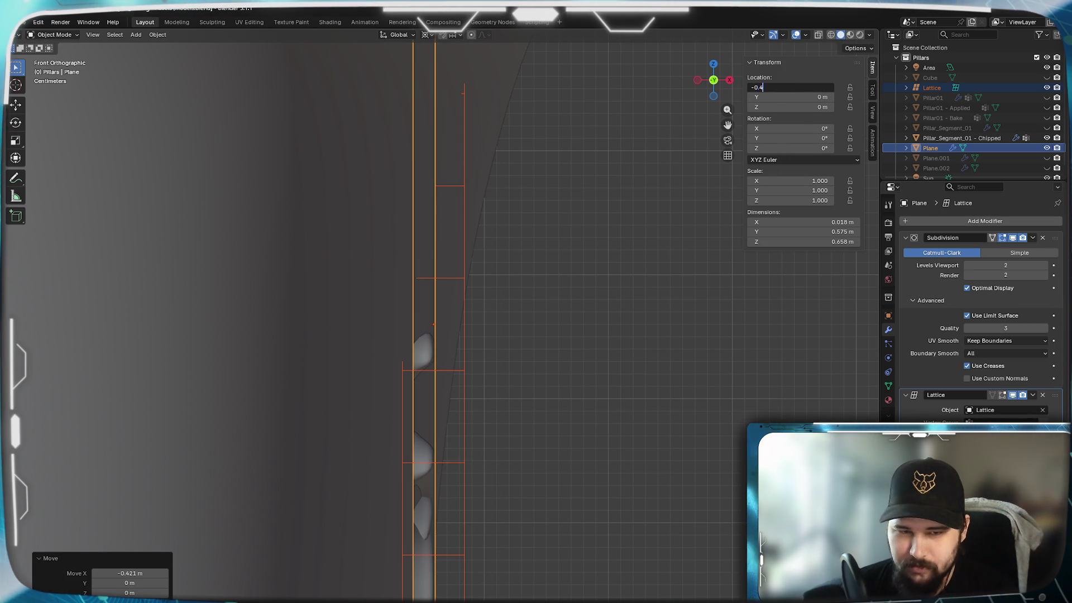
key(Return)
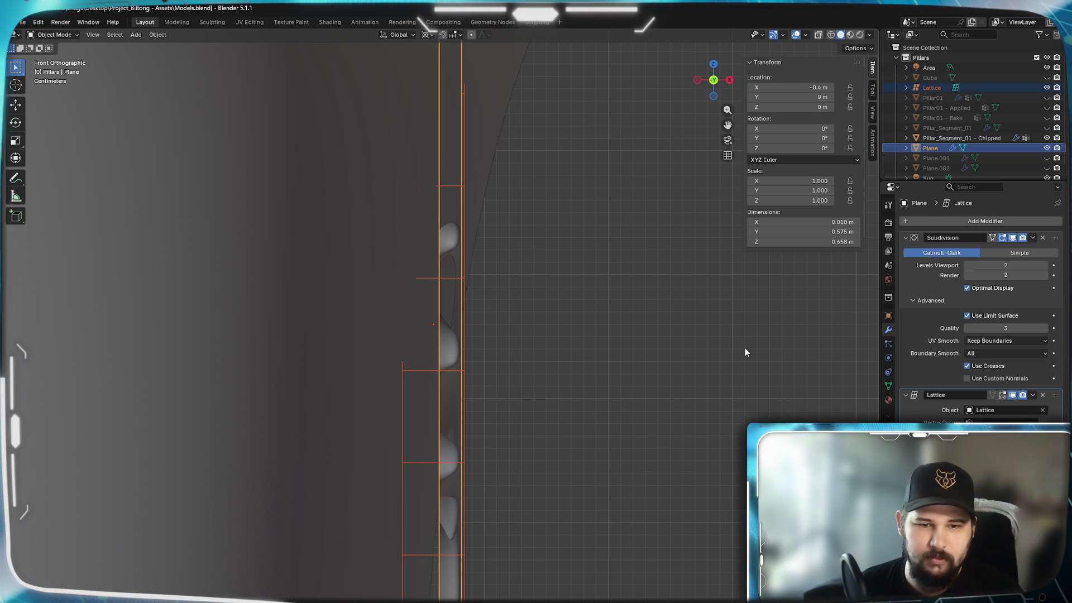
Adjust the Lattice's X location, trying 1.1 m and 1.05 m before nudging to 1.08 m
click(403, 369)
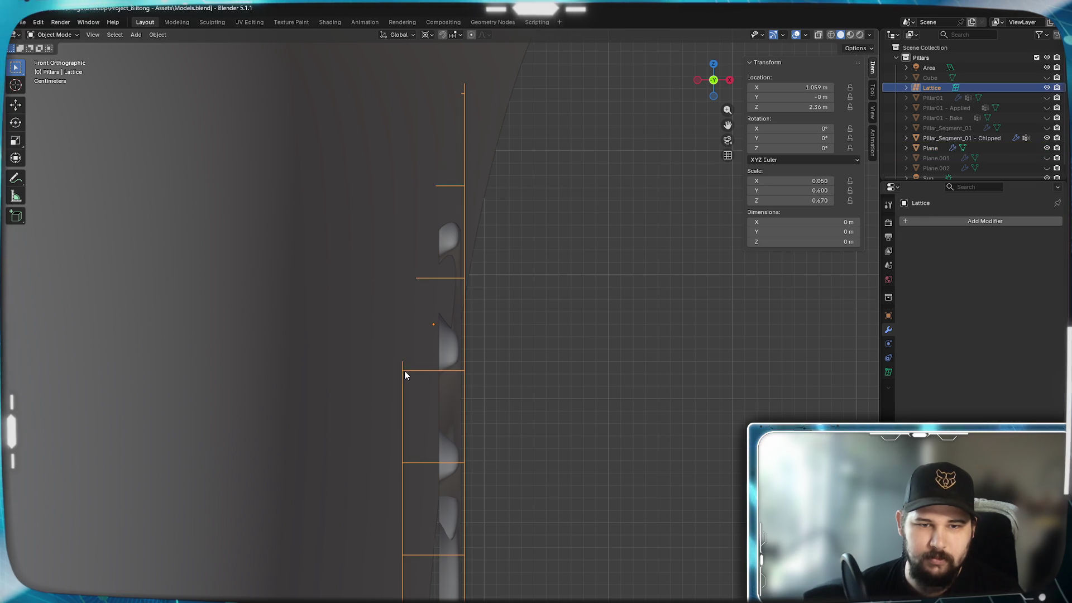
click(800, 87)
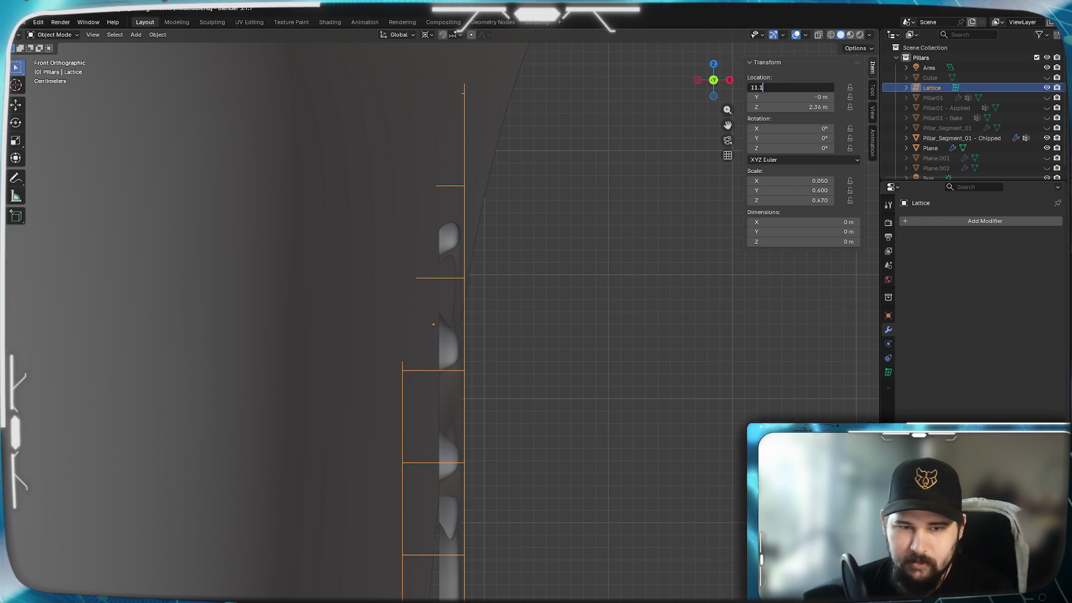
key(Return)
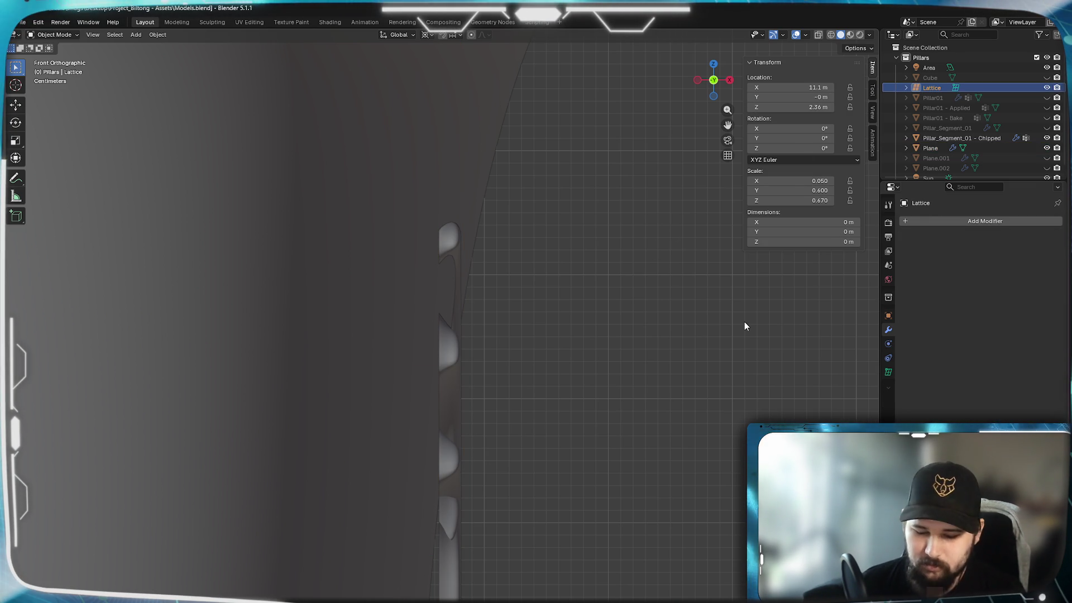
click(792, 88)
text(1.1)
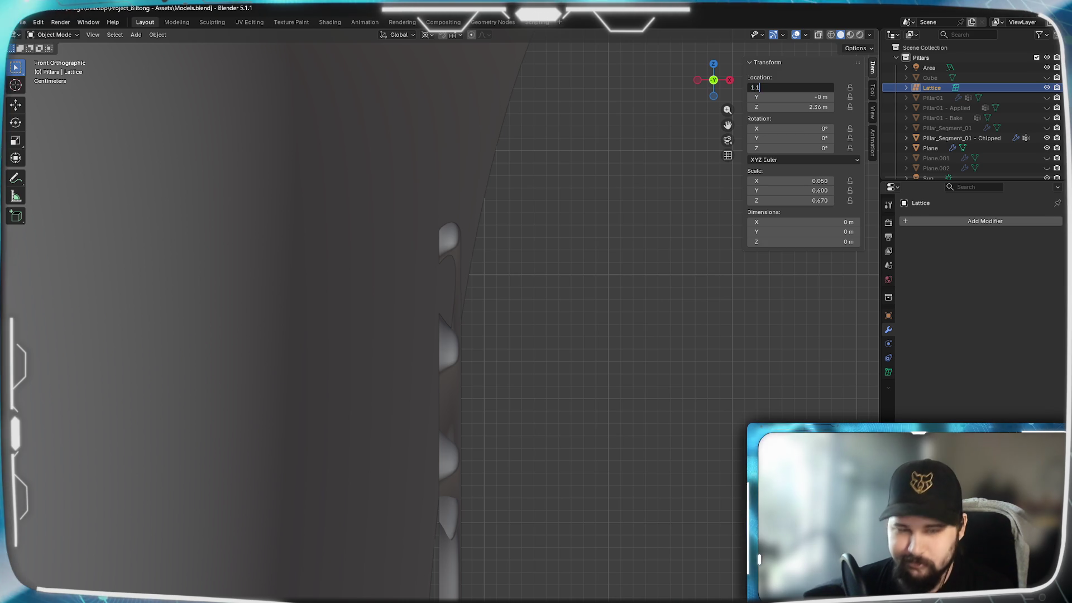
key(Return)
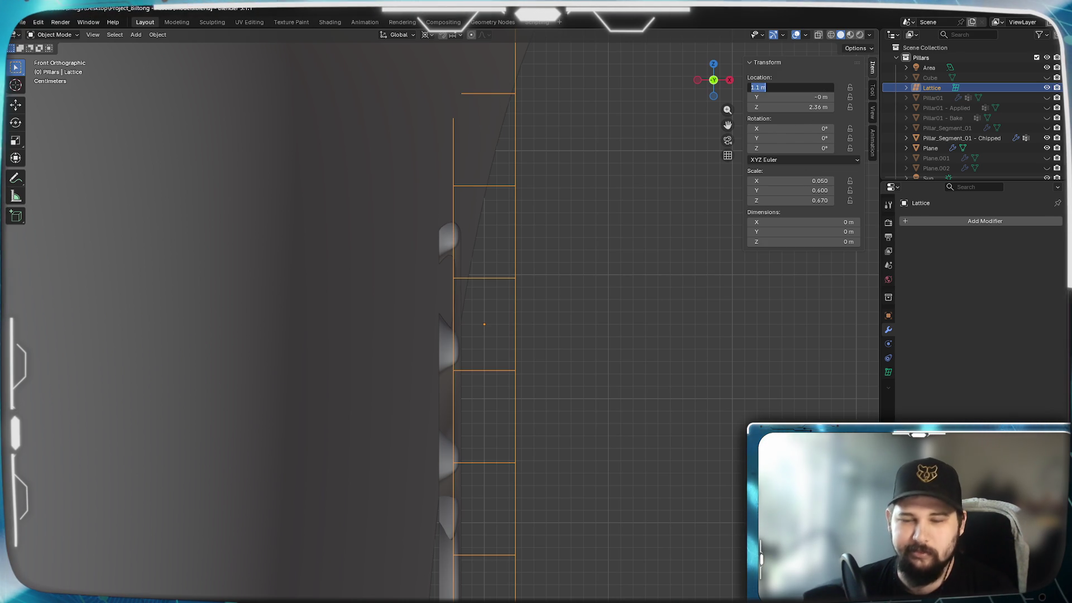
text(1.05)
key(Return)
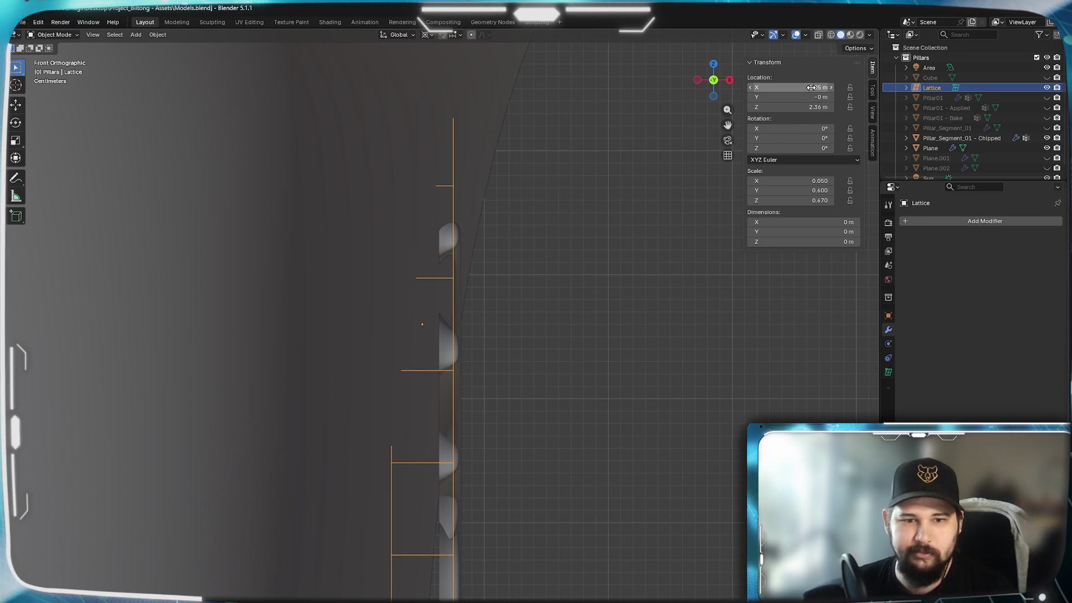
click(830, 88)
click(830, 87)
click(830, 88)
scroll(541, 328, down, 3)
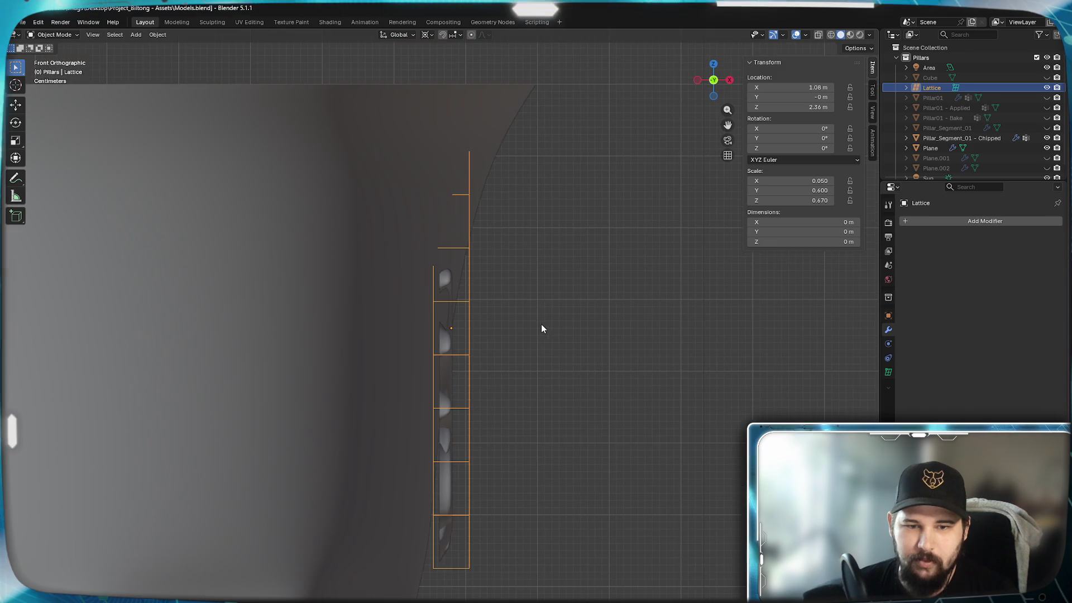
shift+middle_drag(484, 419, 547, 384)
Check the lattice's bottom row of points in Edit Mode, then return to Object Mode
key(Tab)
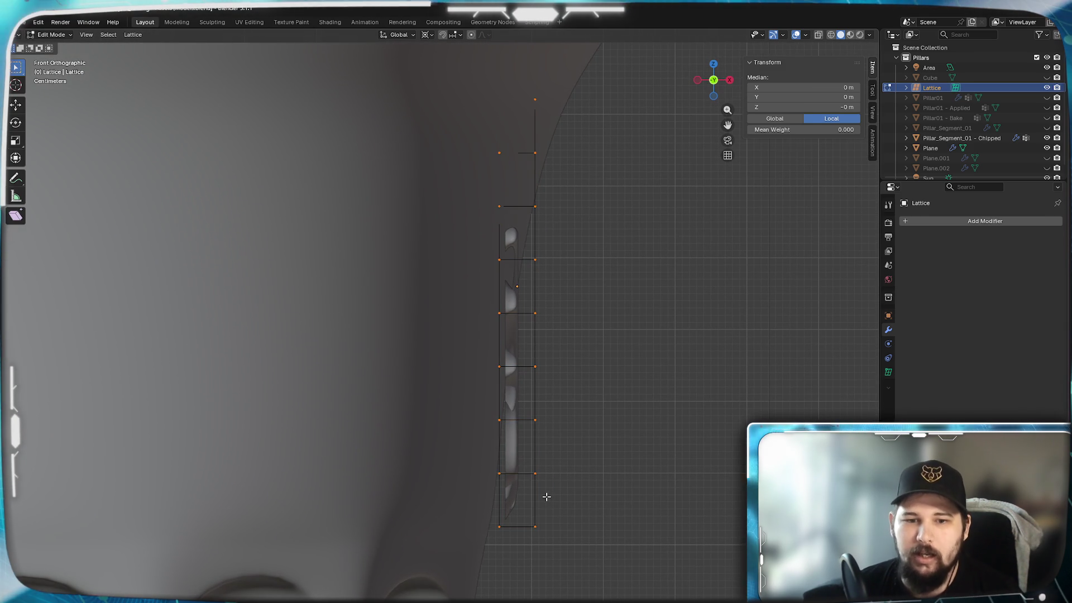
scroll(547, 495, up, 2)
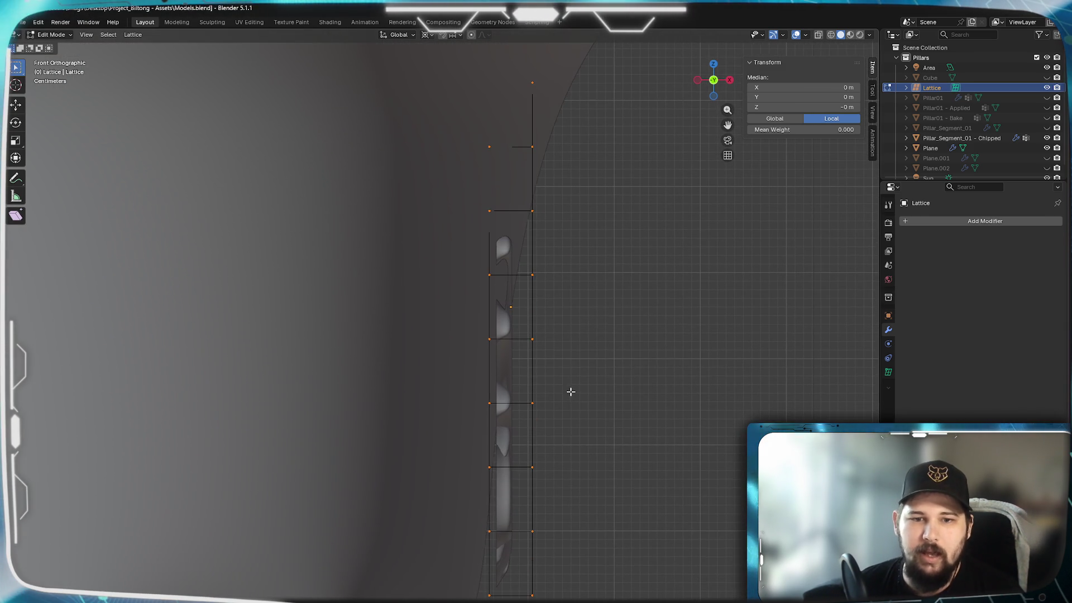
scroll(568, 470, up, 7)
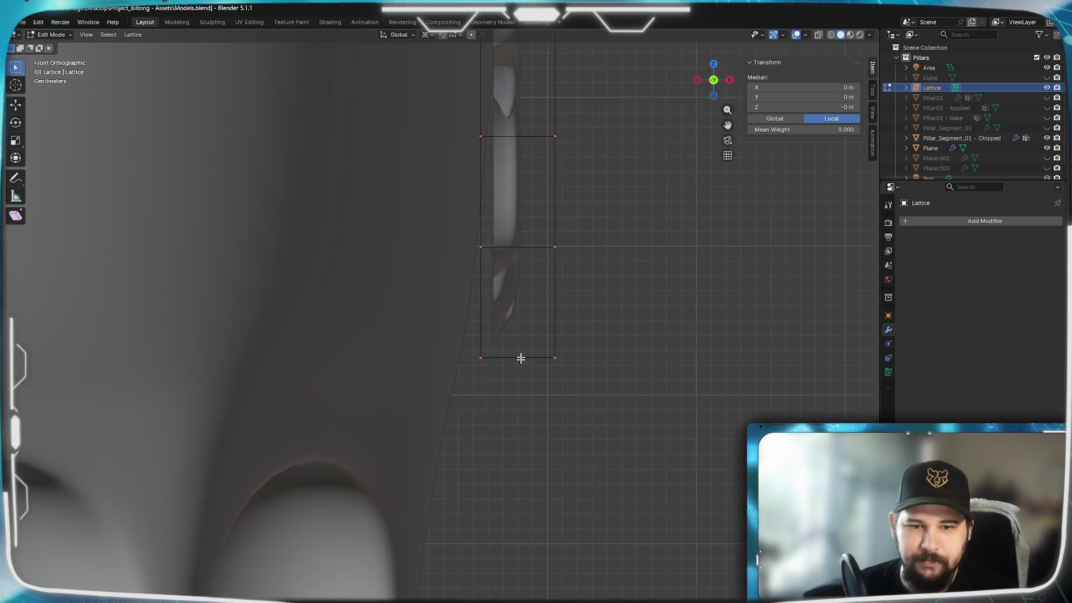
drag(723, 407, 610, 332)
scroll(608, 404, up, 3)
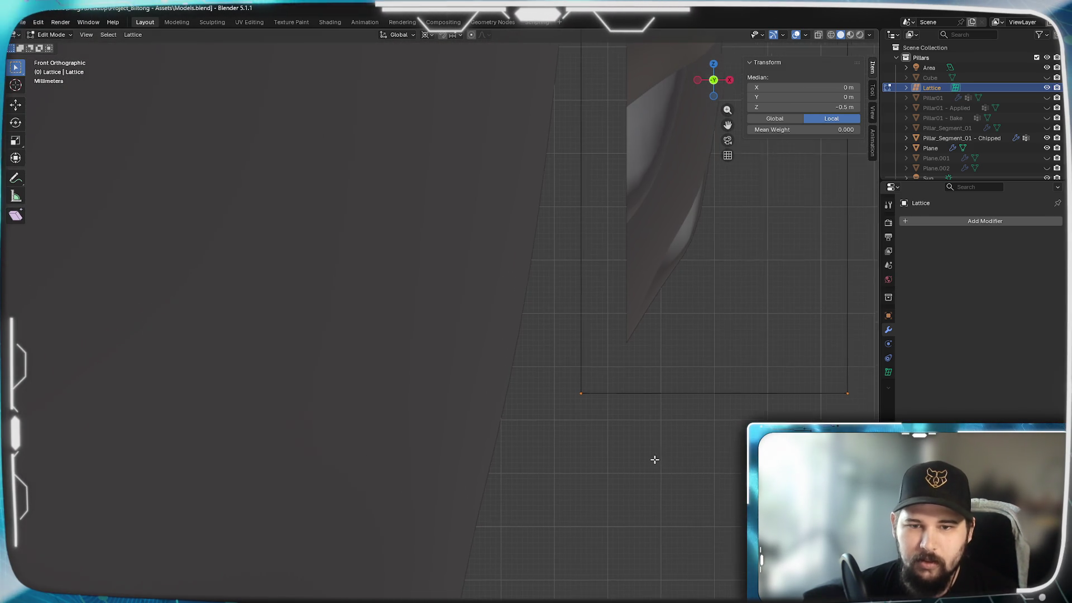
shift+middle_drag(655, 457, 519, 567)
key(Tab)
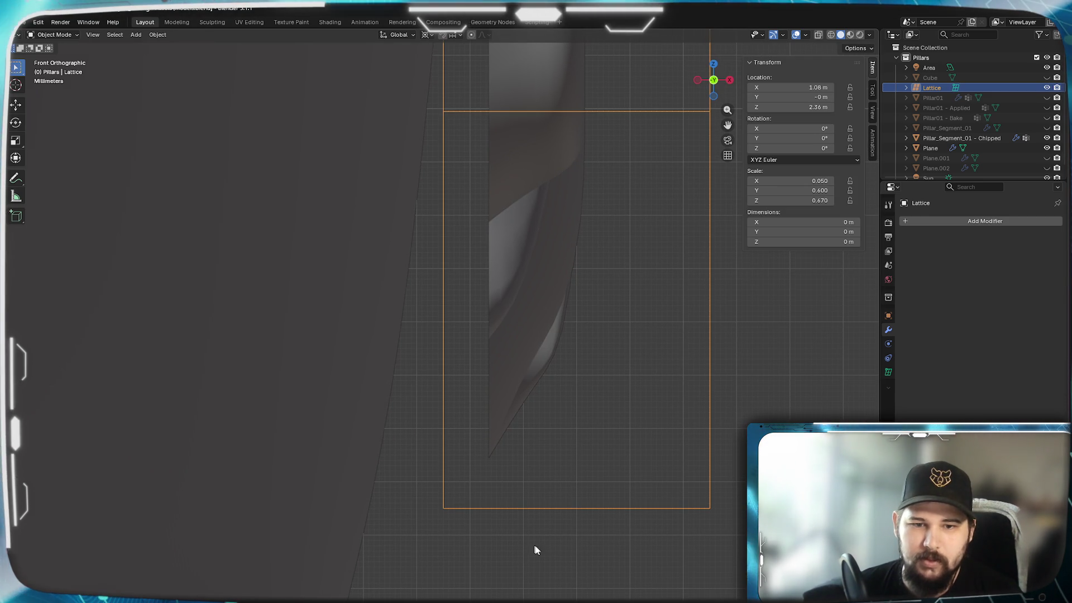
Fine-tune the Lattice X location through 1.09 m and 1.085 m to 1.088 m
click(831, 86)
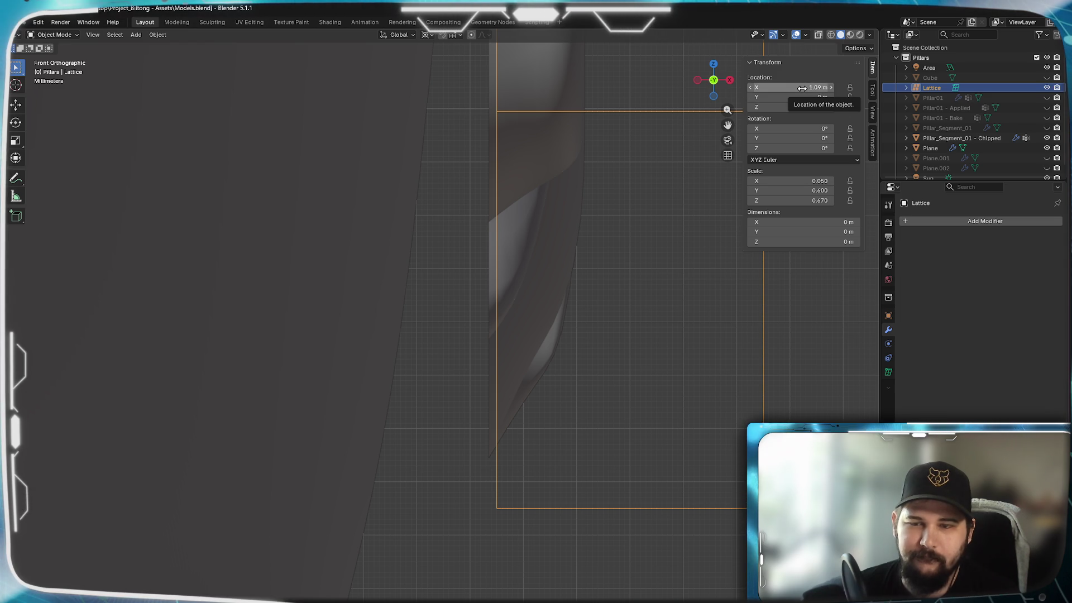
text(1.08)
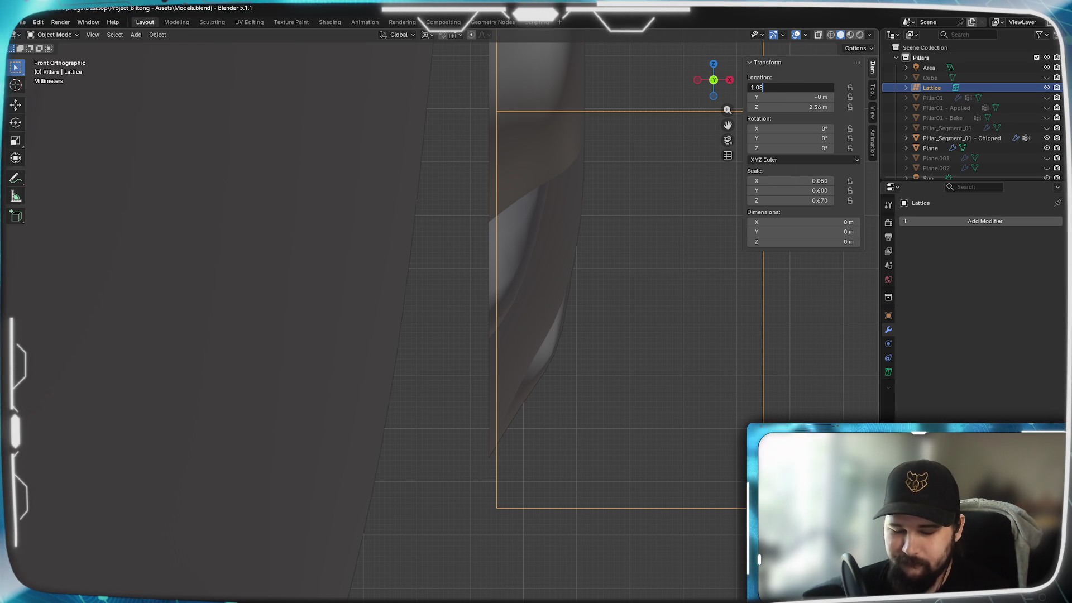
text(5)
key(Return)
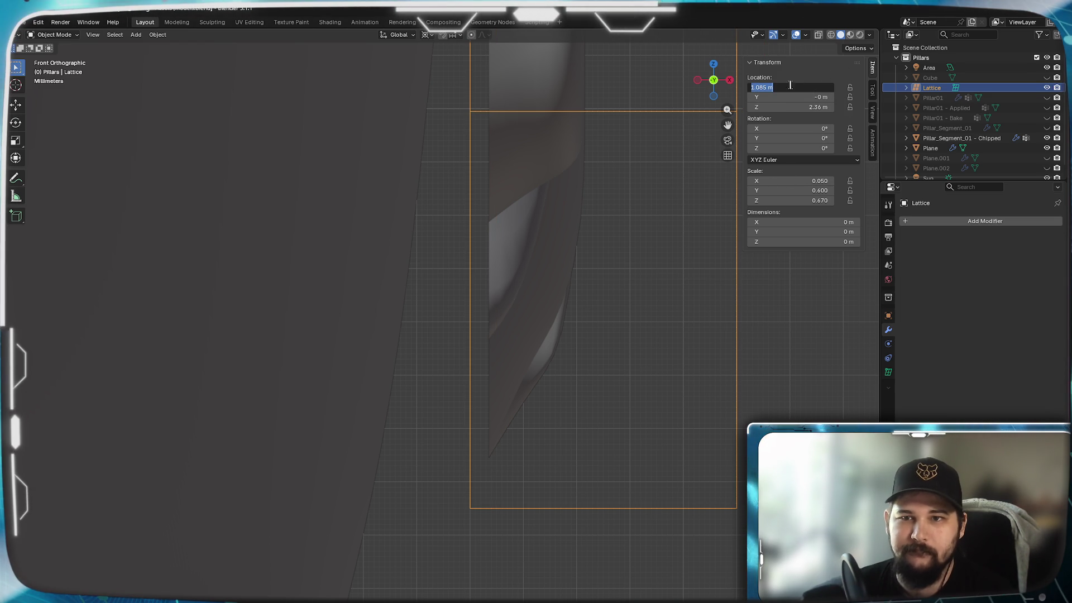
text(8)
key(Return)
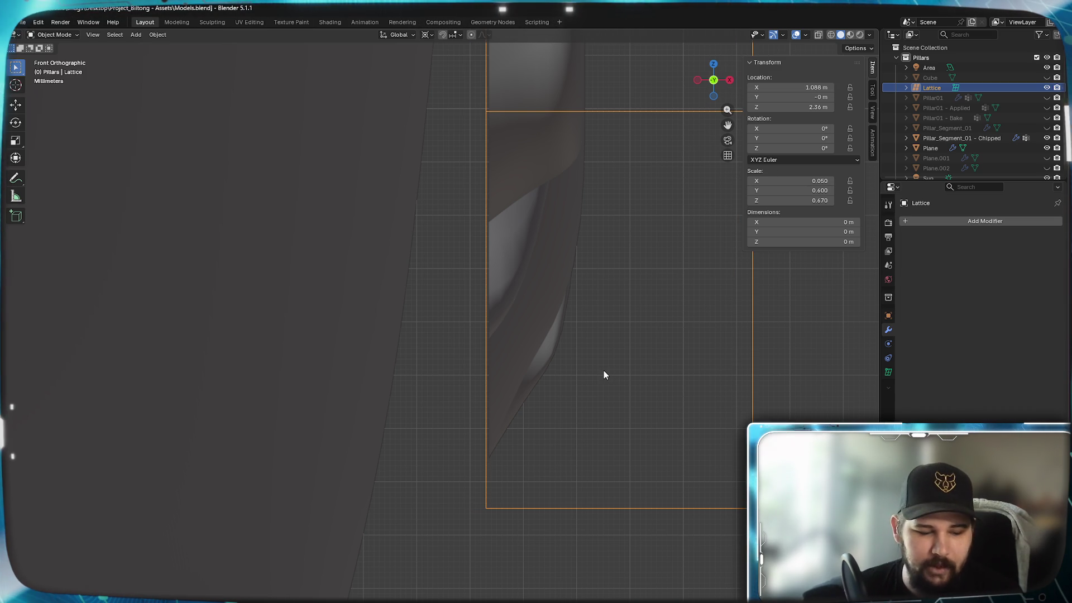
Enter lattice Edit Mode and start moving a corner point along the X axis
key(Tab)
scroll(653, 491, up, 2)
scroll(597, 296, down, 2)
scroll(658, 420, up, 3)
key(x)
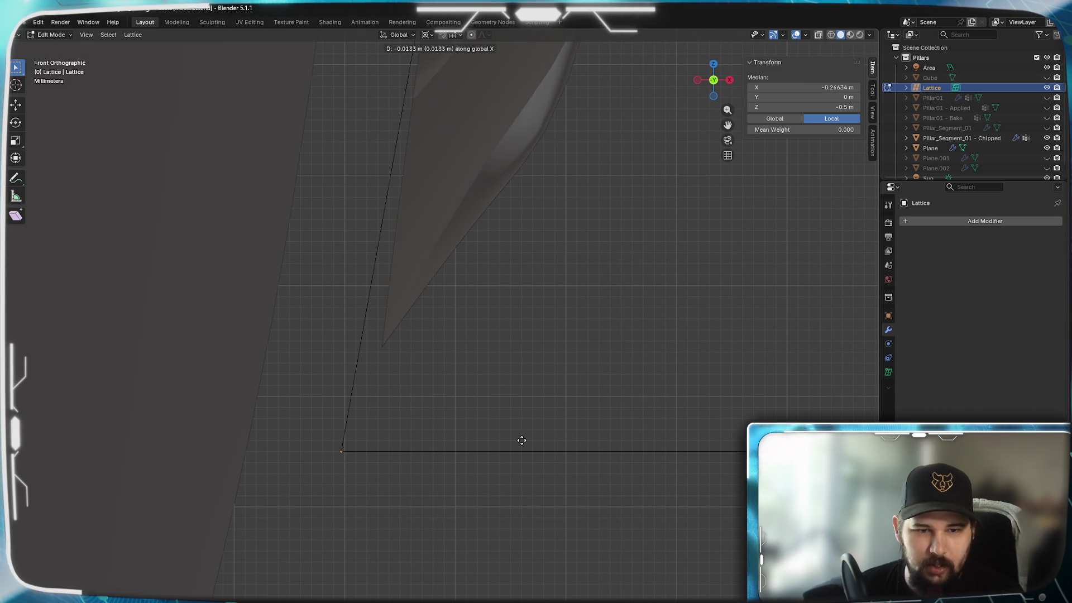
Place the lattice corner point, then move another lattice point along X
click(419, 451)
scroll(421, 449, down, 3)
scroll(473, 544, up, 2)
drag(700, 444, 611, 366)
scroll(471, 374, up, 3)
scroll(583, 331, up, 2)
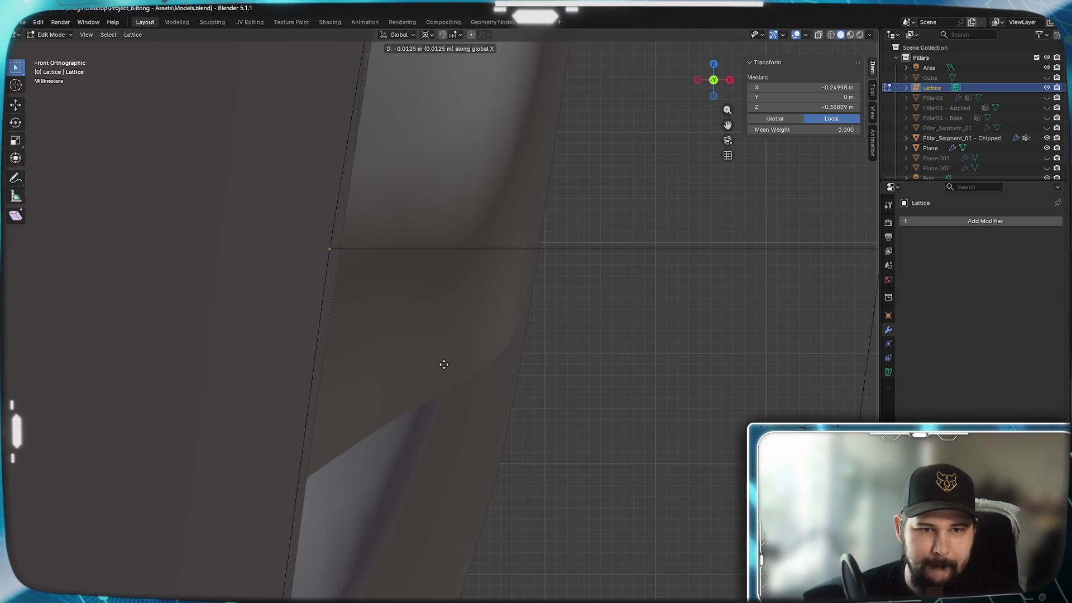
click(444, 364)
scroll(450, 366, down, 2)
In wireframe shading, select the lattice's lower row and corner points, then return to solid shading
key(z)
click(370, 369)
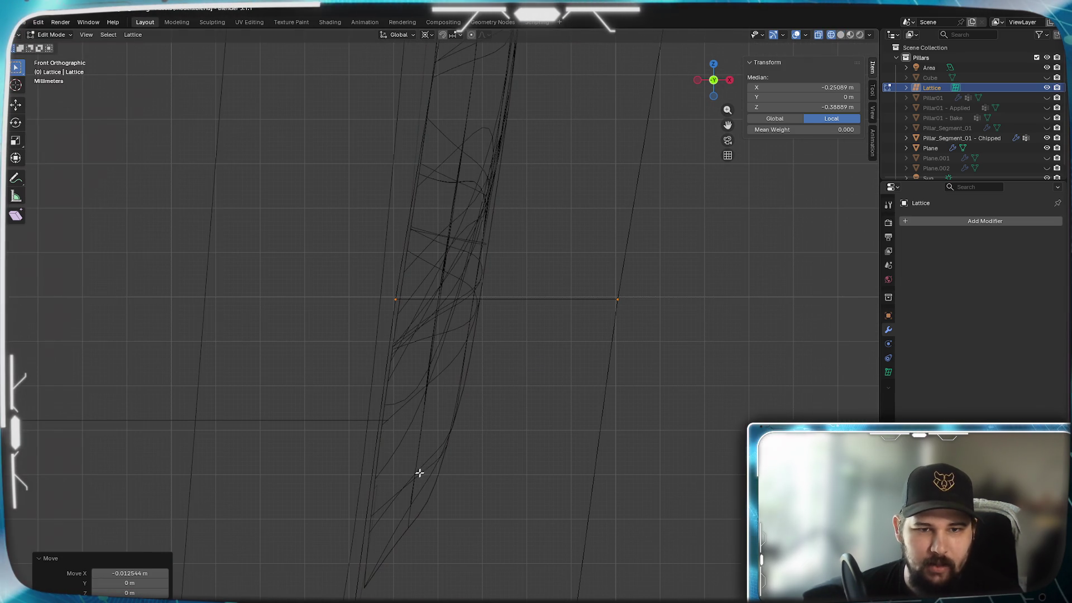
scroll(432, 415, down, 1)
scroll(479, 526, up, 4)
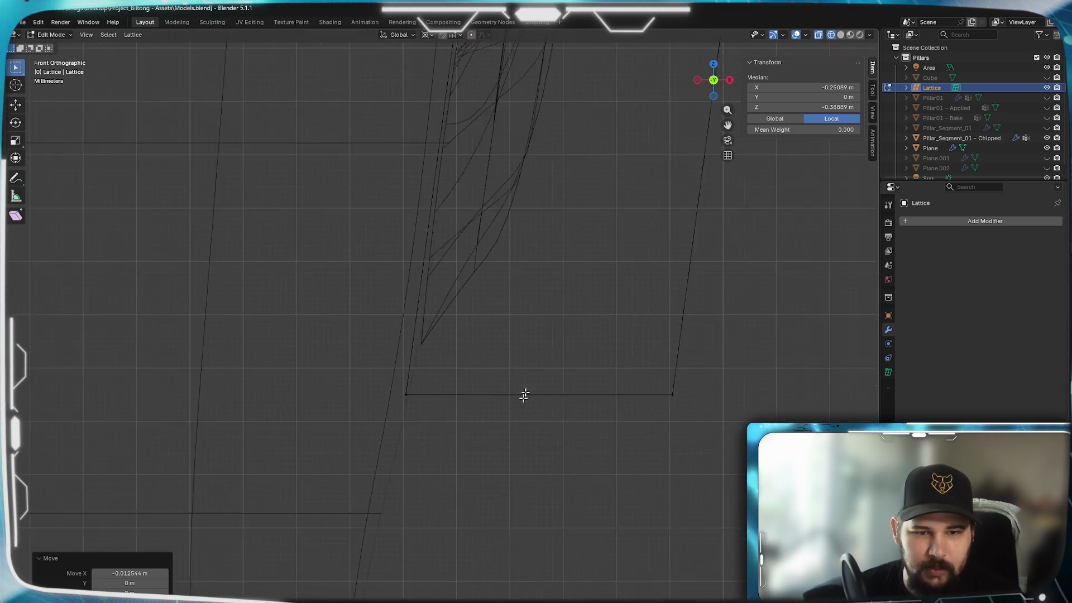
scroll(519, 424, down, 4)
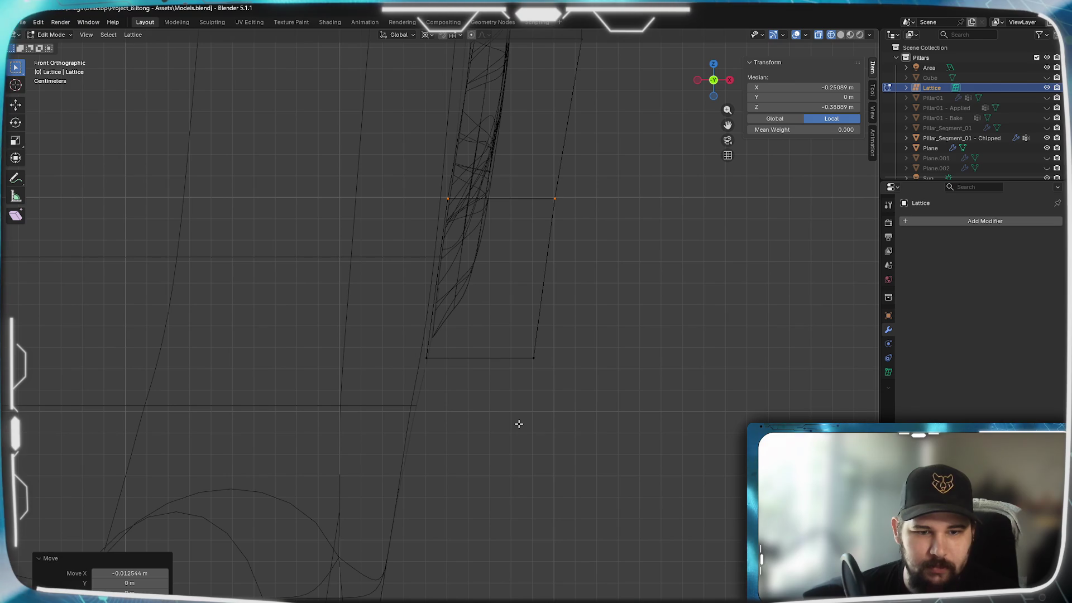
scroll(518, 424, up, 4)
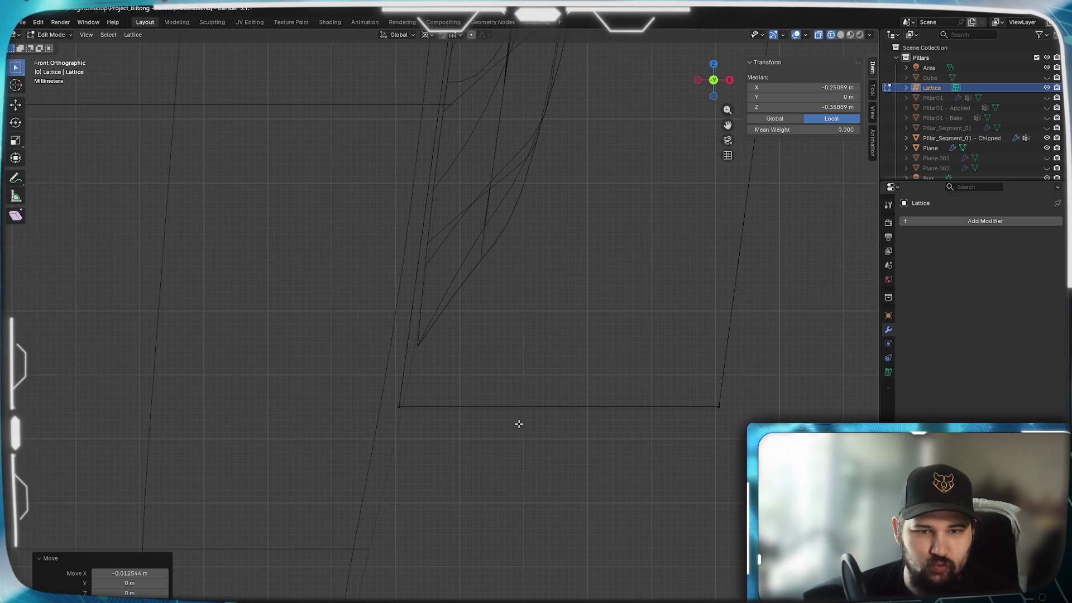
drag(741, 448, 393, 367)
scroll(408, 380, up, 2)
mouse_move(424, 390)
shift+middle_down()
mouse_move(557, 229)
mouse_move(594, 125)
shift+middle_up()
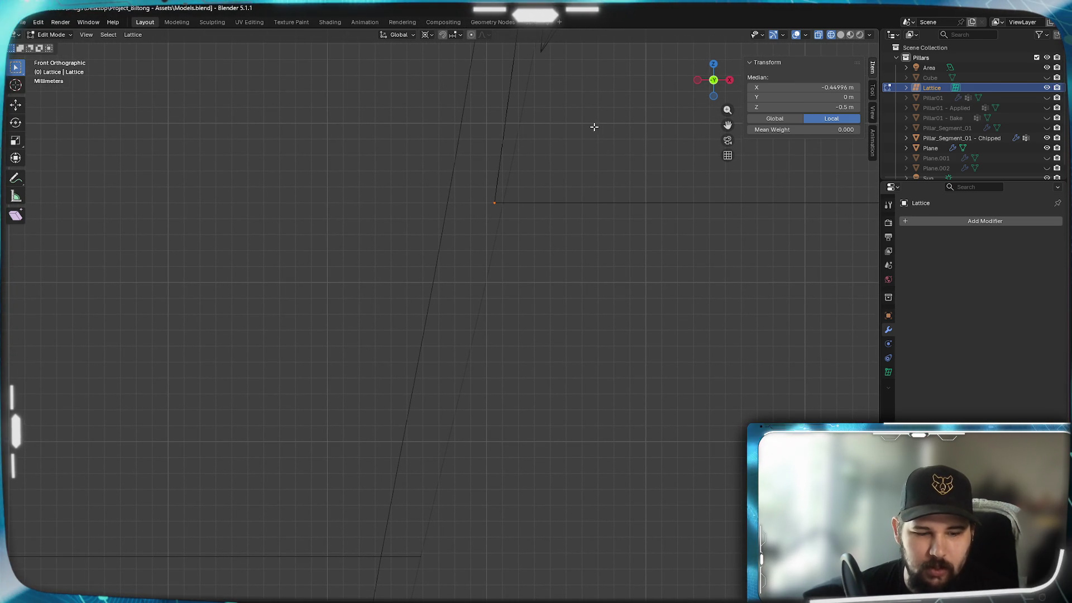
key(z)
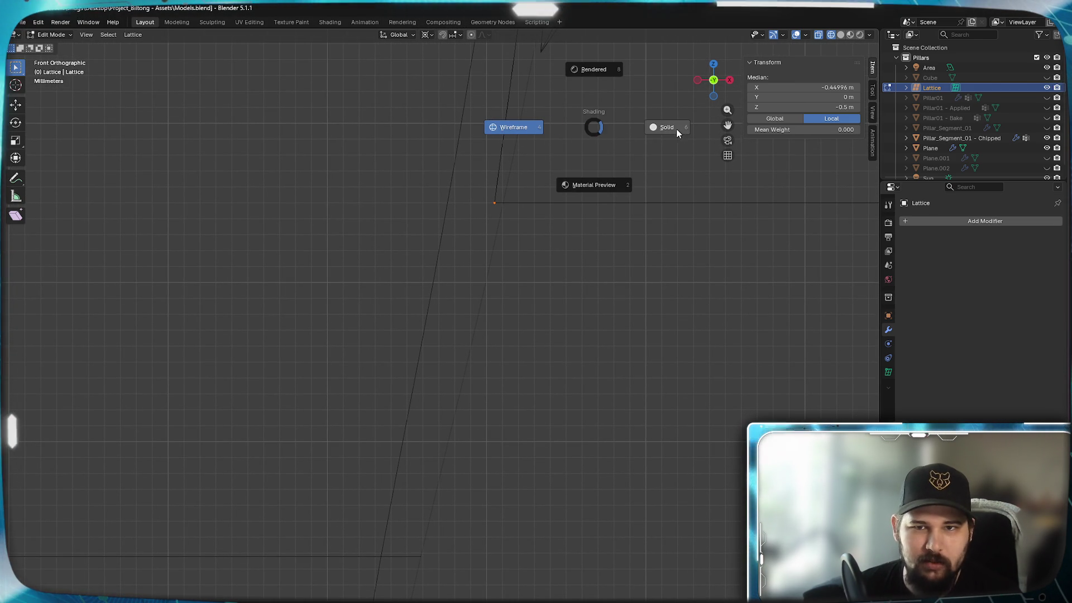
click(679, 134)
scroll(580, 313, down, 4)
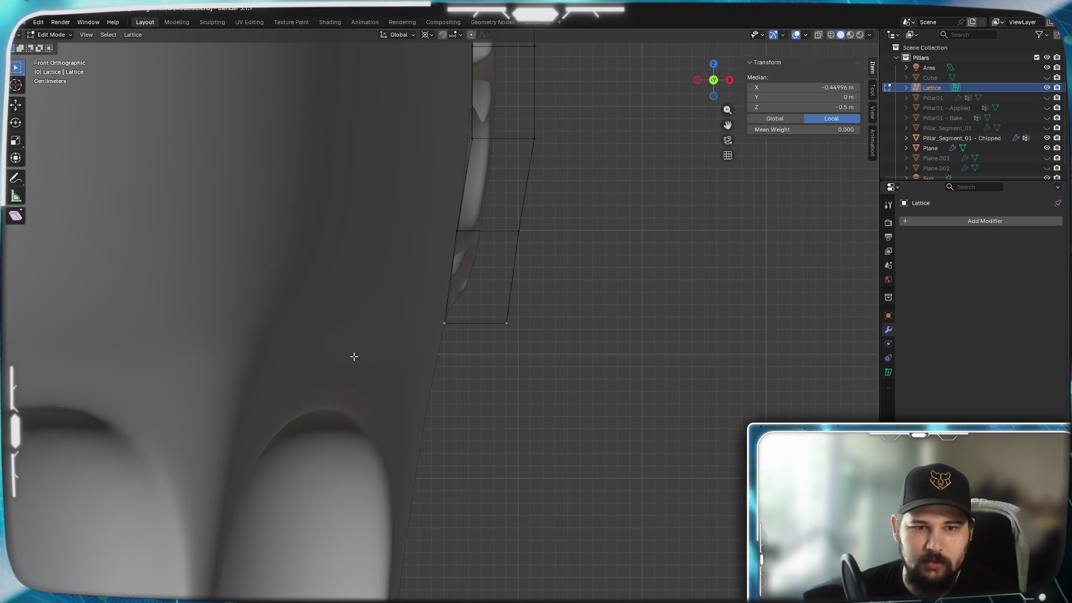
Hide Pillar_Segment_01 - Chipped's Subdivision in the viewport, then resume editing the lattice points
key(Tab)
click(363, 318)
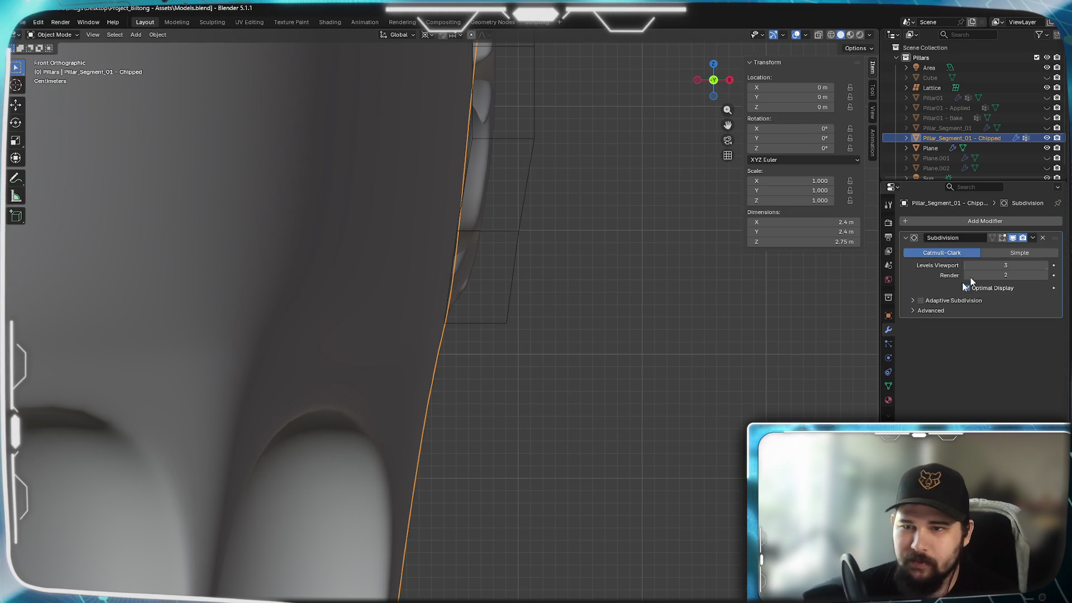
click(1012, 238)
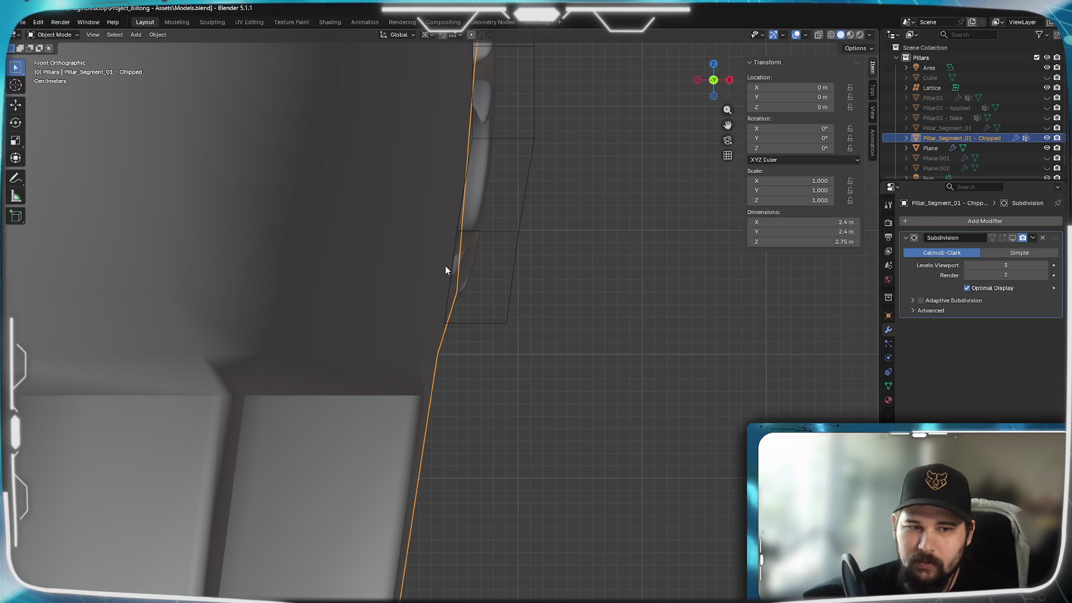
scroll(444, 266, up, 2)
scroll(446, 267, up, 1)
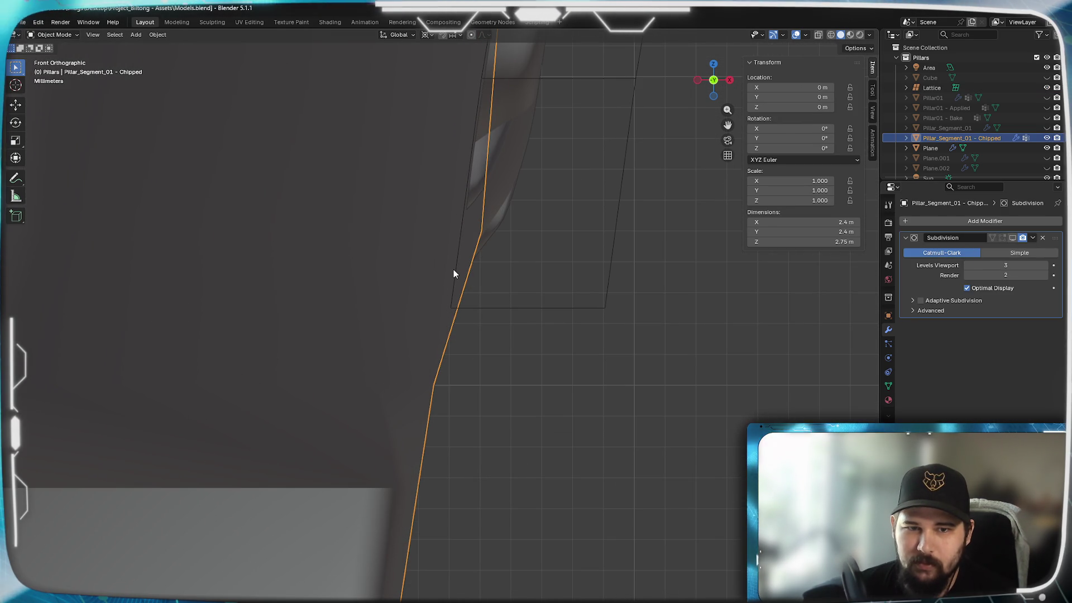
click(530, 307)
key(Tab)
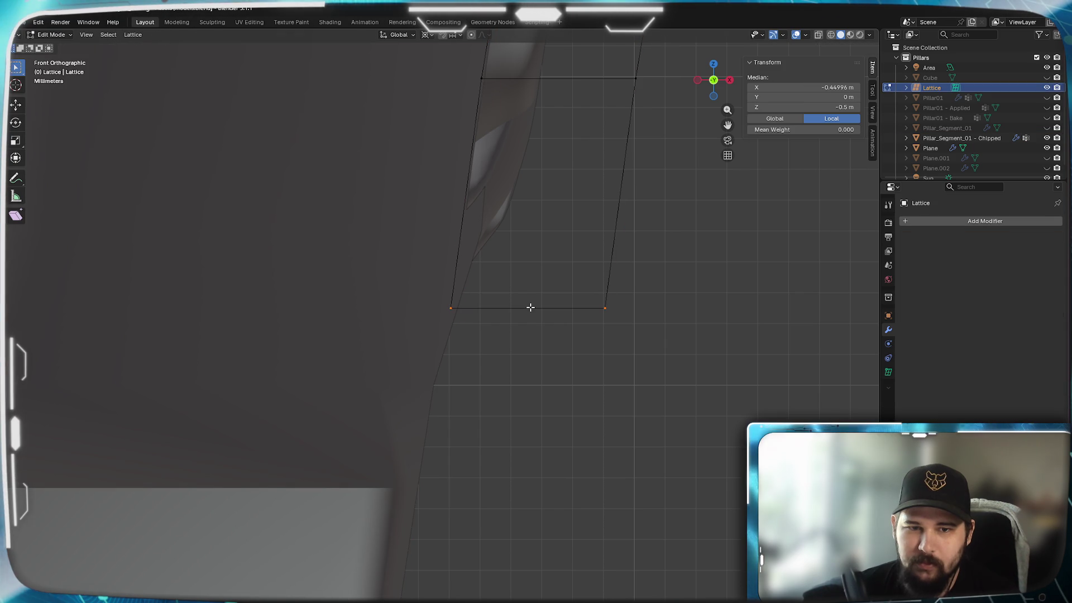
In wireframe view, slide the lattice's middle row of points to the right
drag(633, 340, 429, 291)
mouse_move(480, 256)
shift+middle_down()
mouse_move(514, 366)
mouse_move(498, 400)
shift+middle_up()
key(z)
click(421, 400)
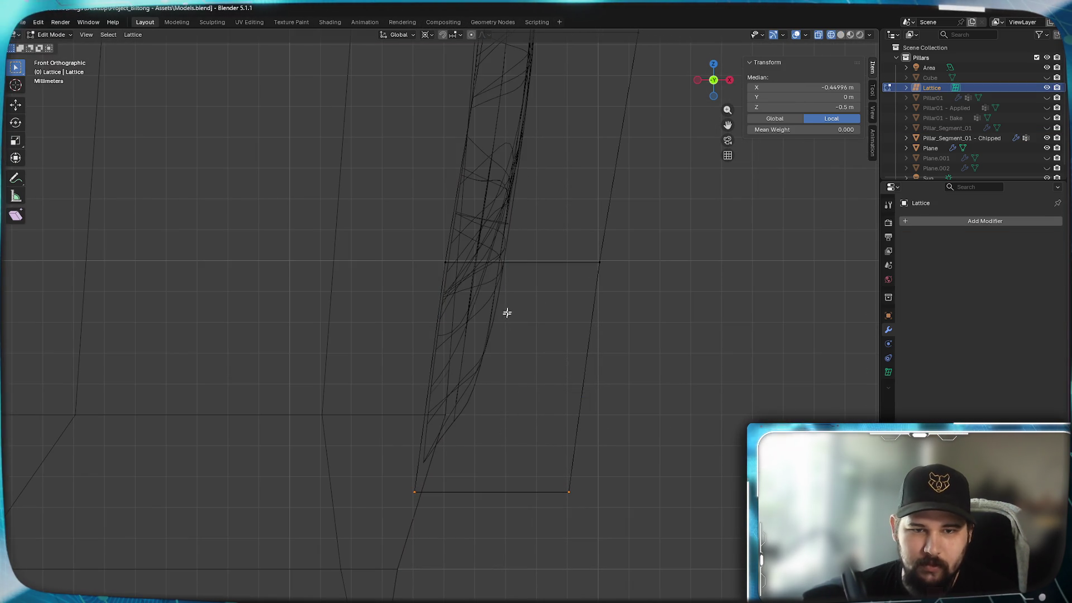
drag(662, 290, 378, 239)
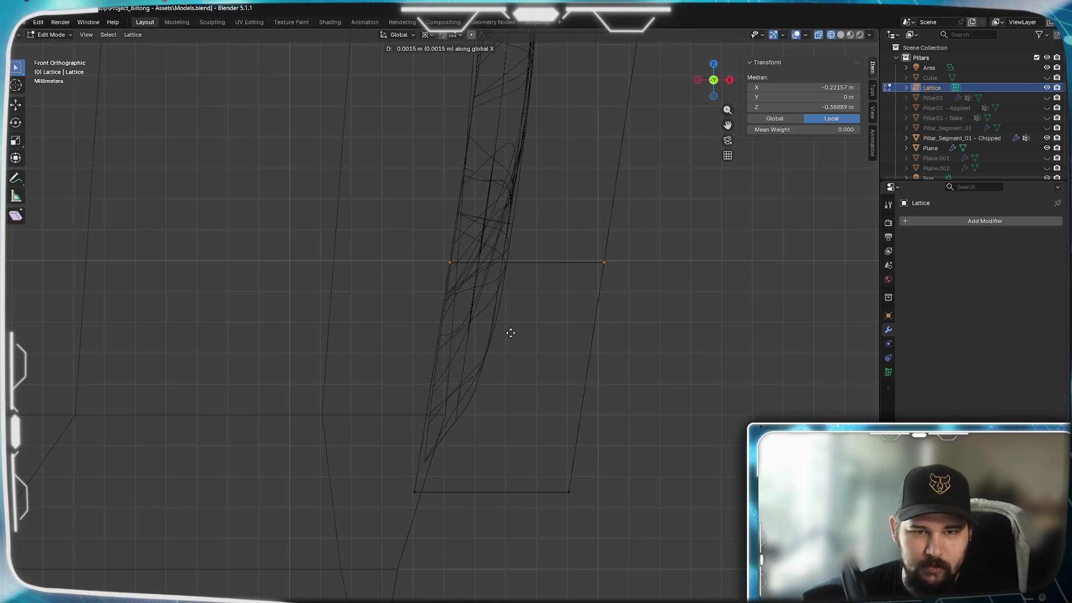
click(510, 333)
Select another lattice row and shift it sideways along X
scroll(488, 304, up, 2)
shift+middle_drag(521, 227, 558, 358)
drag(658, 410, 563, 374)
scroll(485, 386, up, 2)
key(g)
key(x)
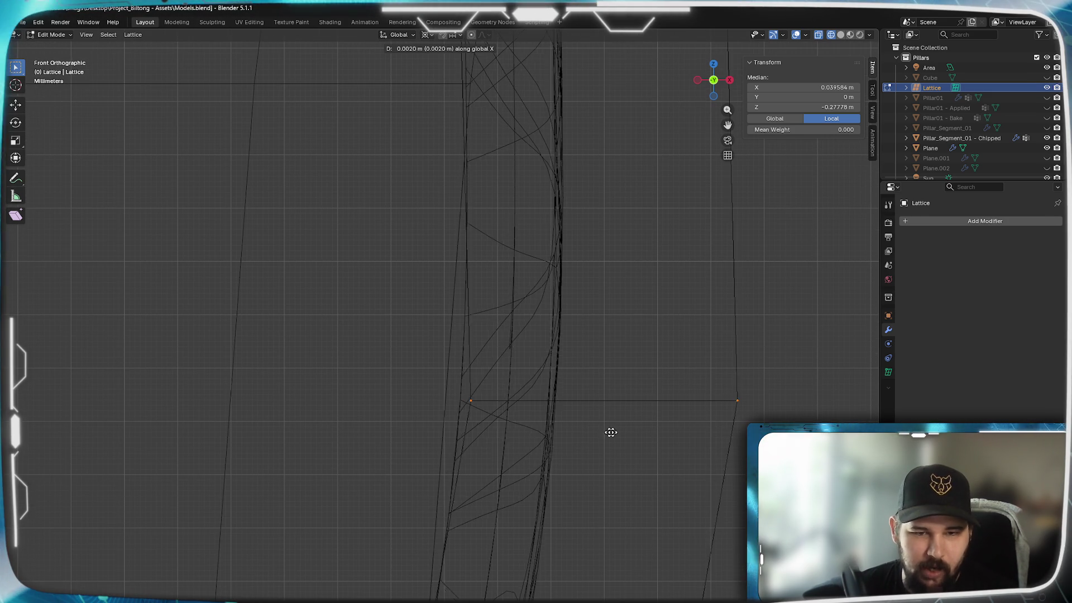
key(Escape)
mouse_move(548, 318)
shift+middle_down()
mouse_move(462, 508)
mouse_move(690, 299)
shift+middle_up()
drag(692, 304, 293, 226)
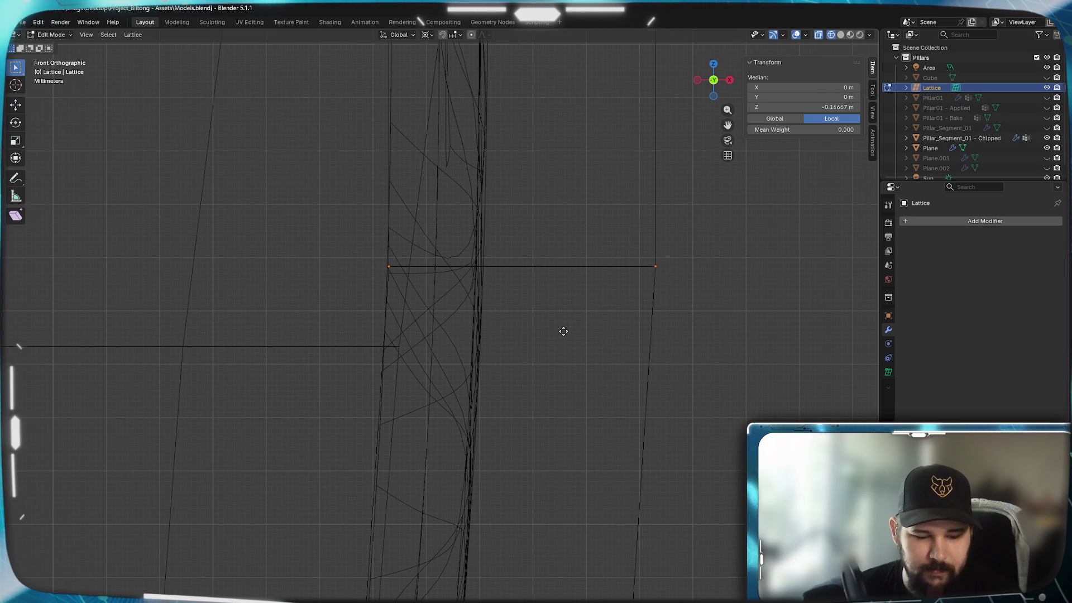
click(569, 338)
Slide the next rows up further right along X to follow the pillar's curve
mouse_move(517, 232)
shift+middle_down()
mouse_move(465, 197)
mouse_move(473, 323)
shift+middle_up()
drag(594, 426, 300, 304)
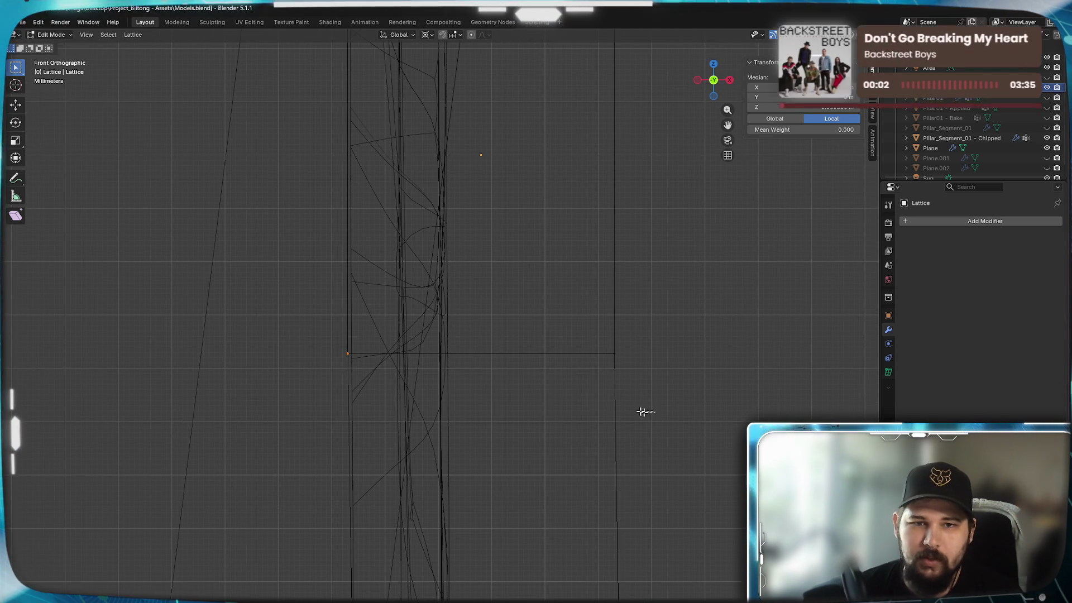
drag(651, 413, 197, 271)
key(g)
key(x)
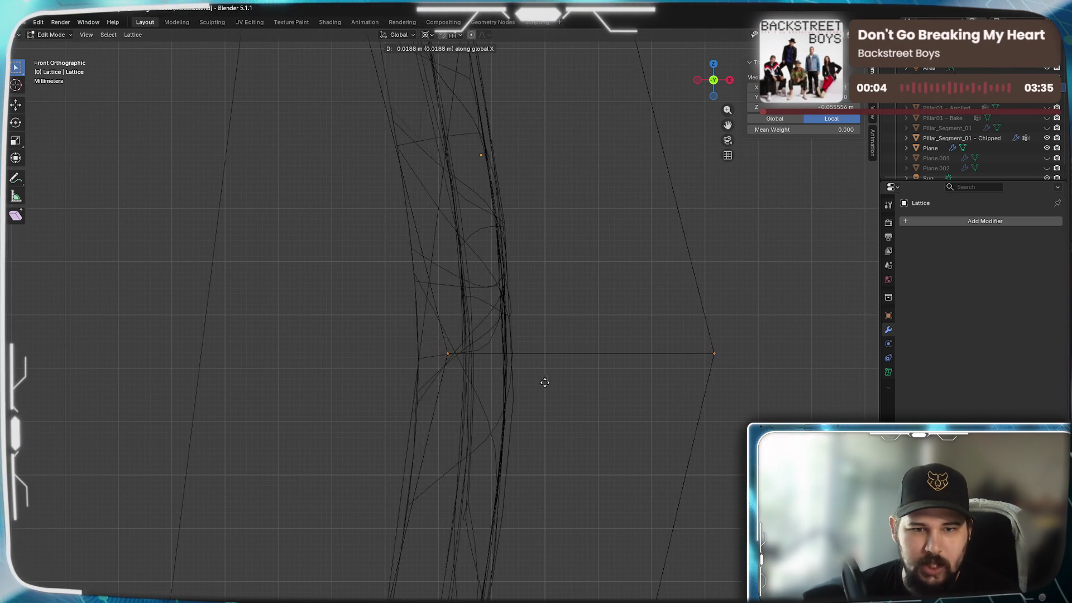
scroll(462, 293, down, 3)
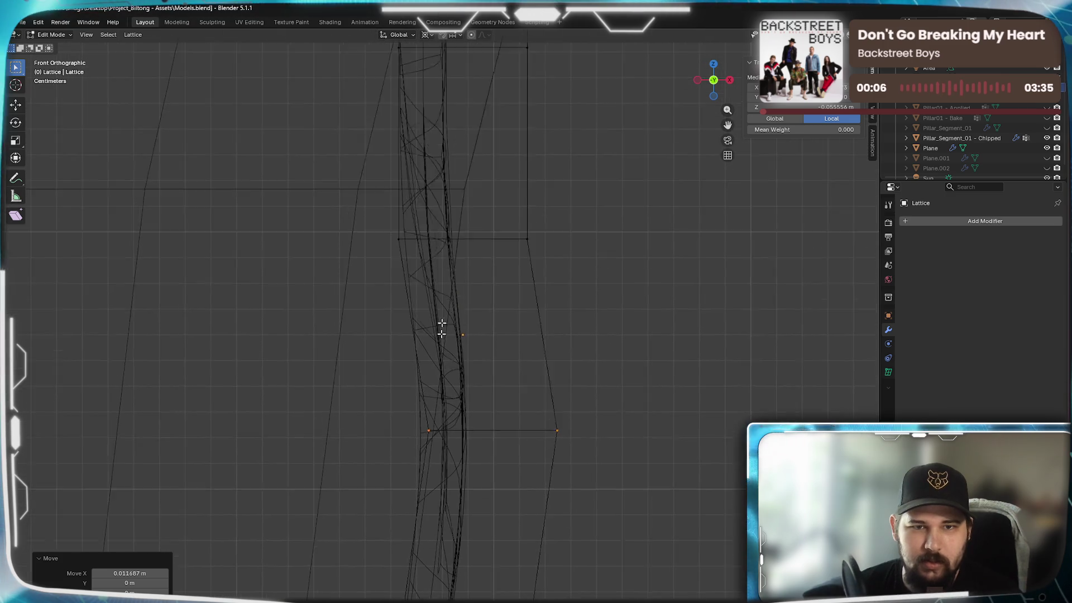
scroll(369, 299, up, 3)
key(g)
key(x)
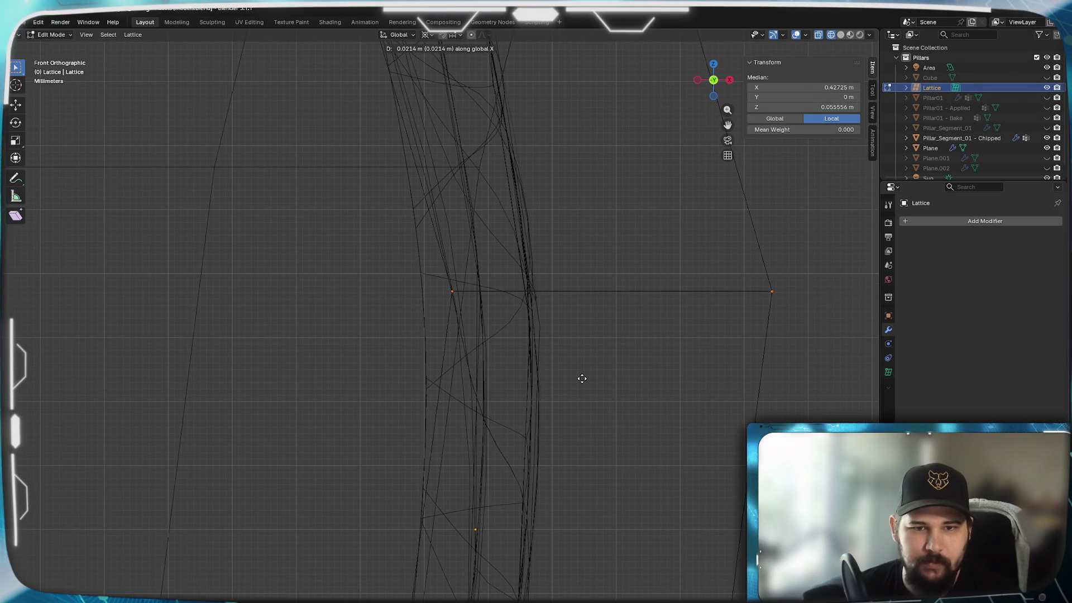
click(582, 379)
scroll(581, 376, down, 3)
scroll(369, 327, up, 4)
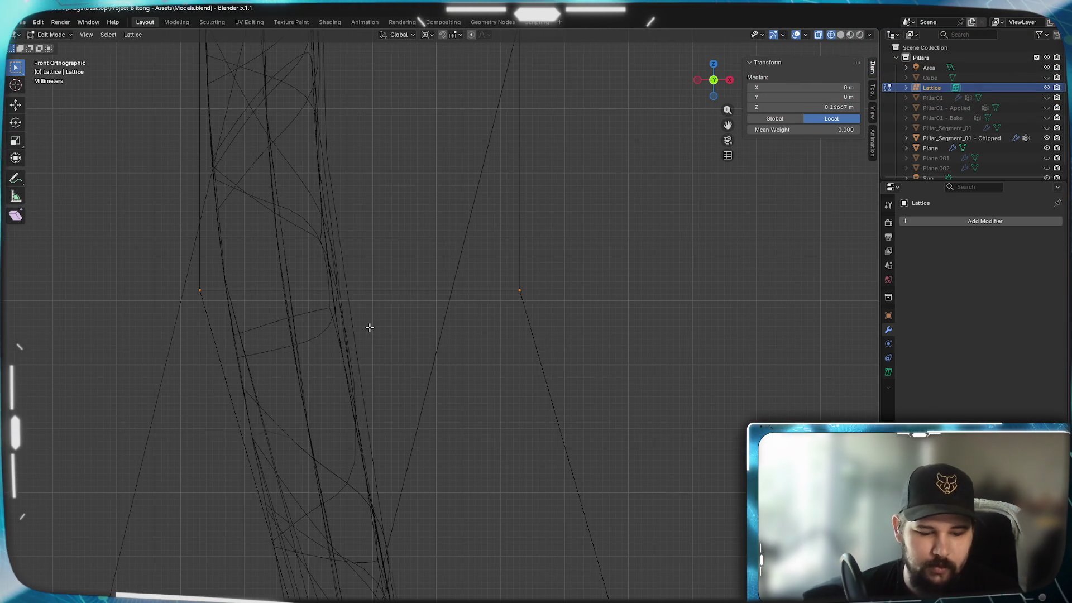
click(616, 389)
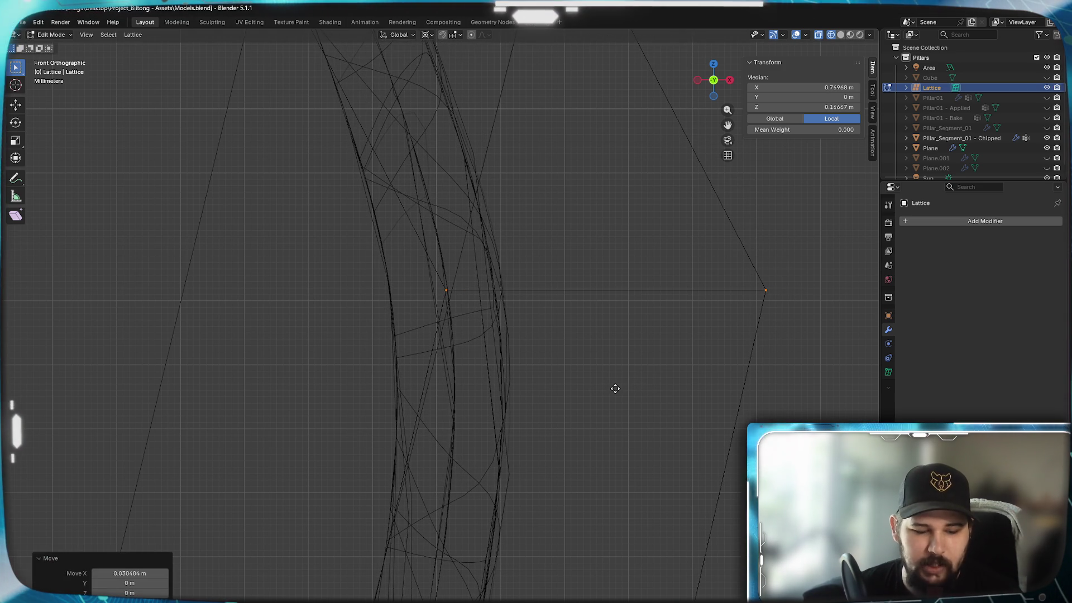
scroll(613, 389, down, 3)
Box-select the lattice's two lower corners and try a global-X move, then cancel it
drag(540, 362, 299, 304)
scroll(373, 299, up, 4)
shift+middle_drag(374, 299, 342, 399)
key(g)
key(x)
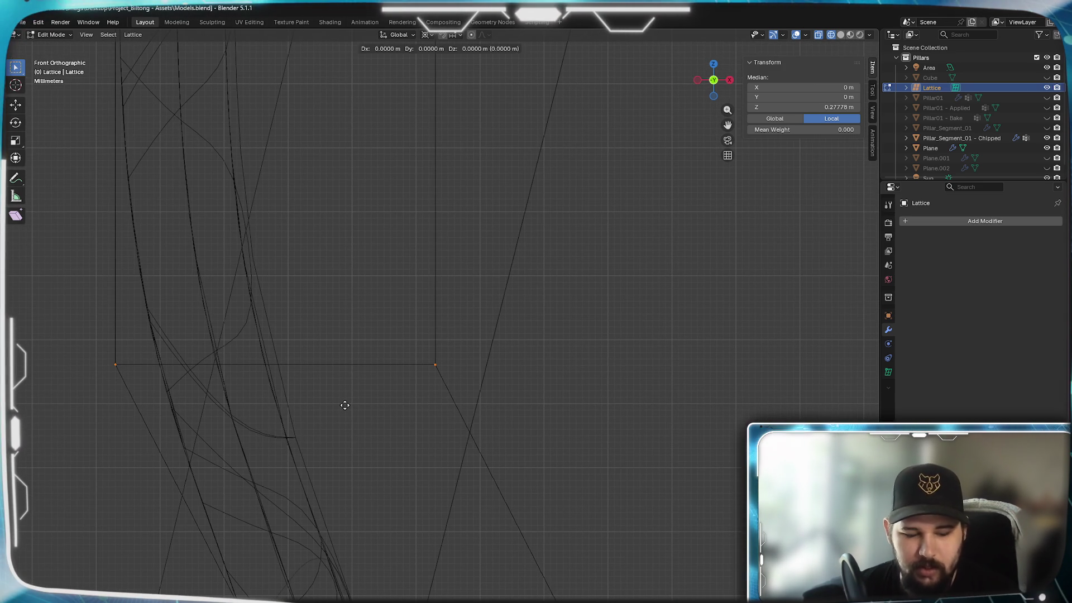
key(x)
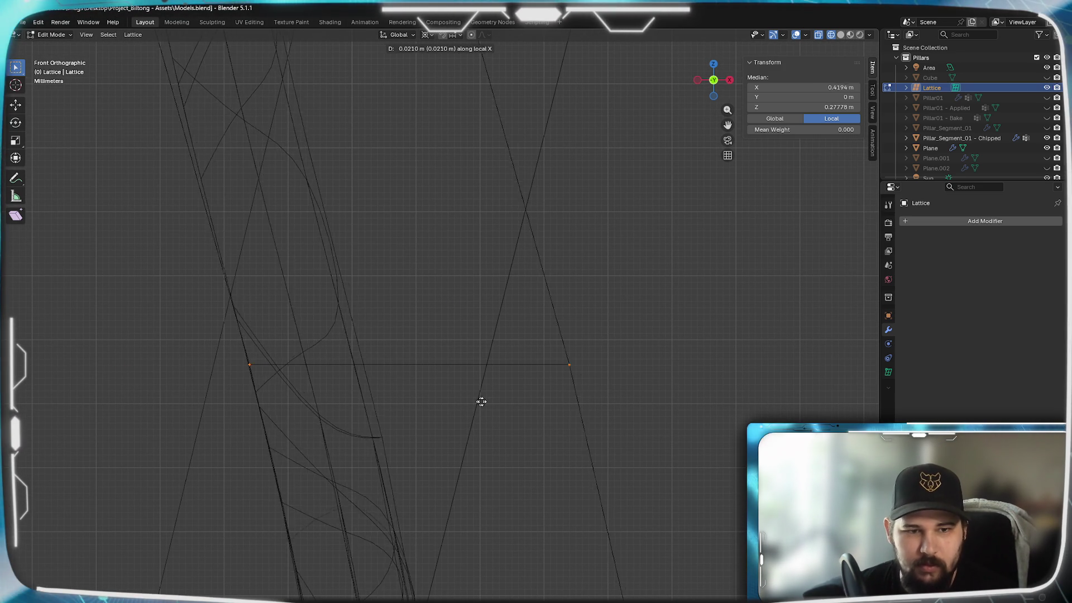
key(Escape)
Move the lower corners along global X, then undo that move
key(g)
key(x)
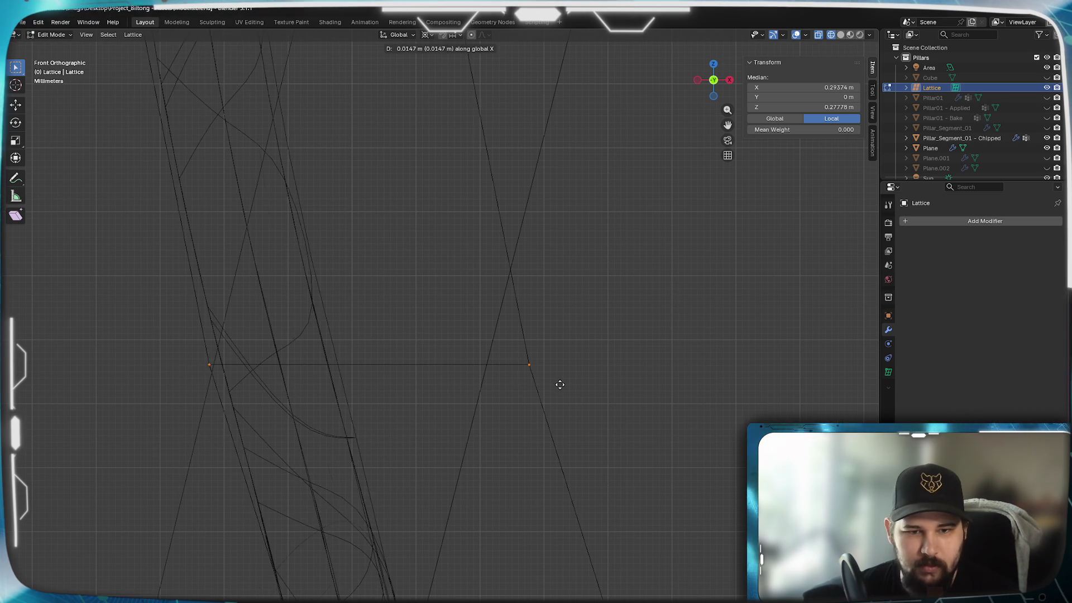
click(825, 387)
scroll(498, 429, down, 3)
shift+scroll(478, 287, up, 3)
key(ctrl+z)
scroll(436, 374, up, 5)
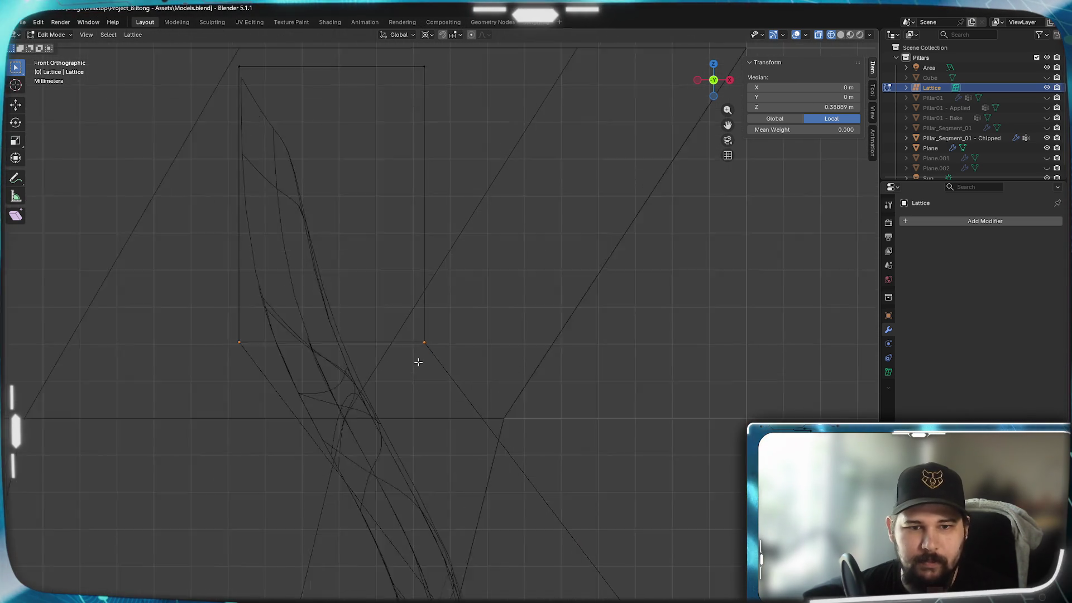
Move the selected lattice points along global X to 1.6644 m
key(g)
key(x)
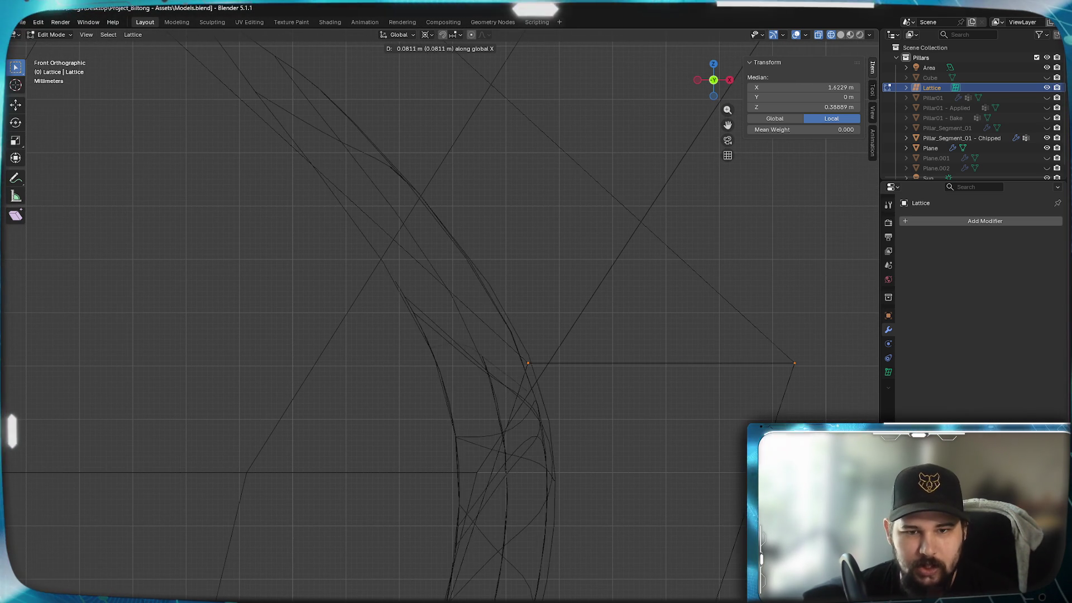
click(669, 522)
mouse_move(668, 522)
shift+middle_down()
mouse_move(557, 263)
mouse_move(555, 175)
mouse_move(421, 342)
shift+middle_up()
scroll(337, 233, down, 3)
Shift the lattice's top edge points 0.1324 m along X
shift+middle_drag(337, 233, 461, 290)
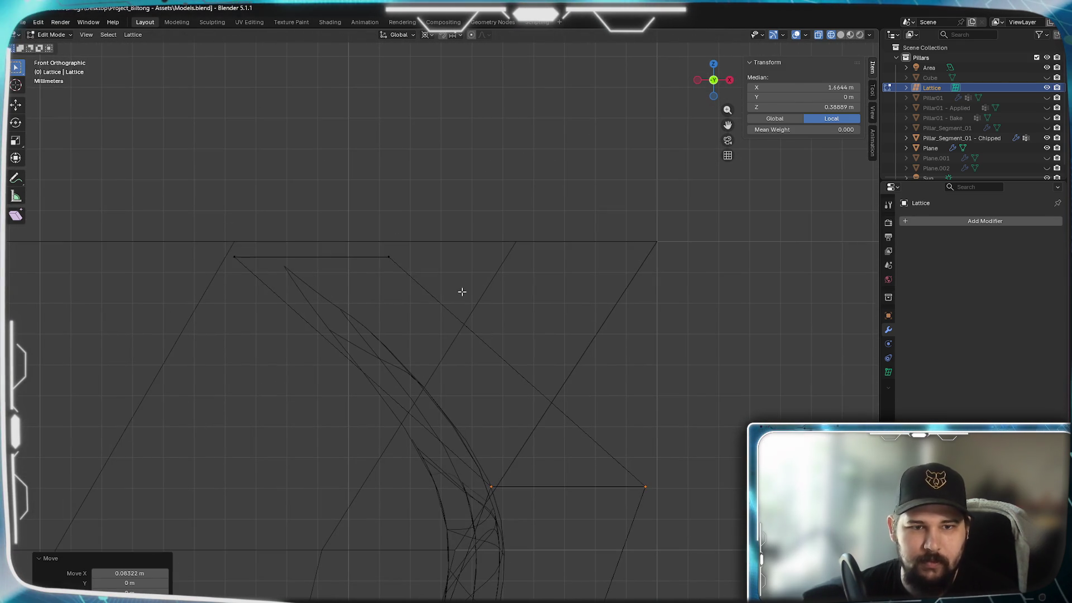
drag(462, 290, 181, 223)
key(g)
key(x)
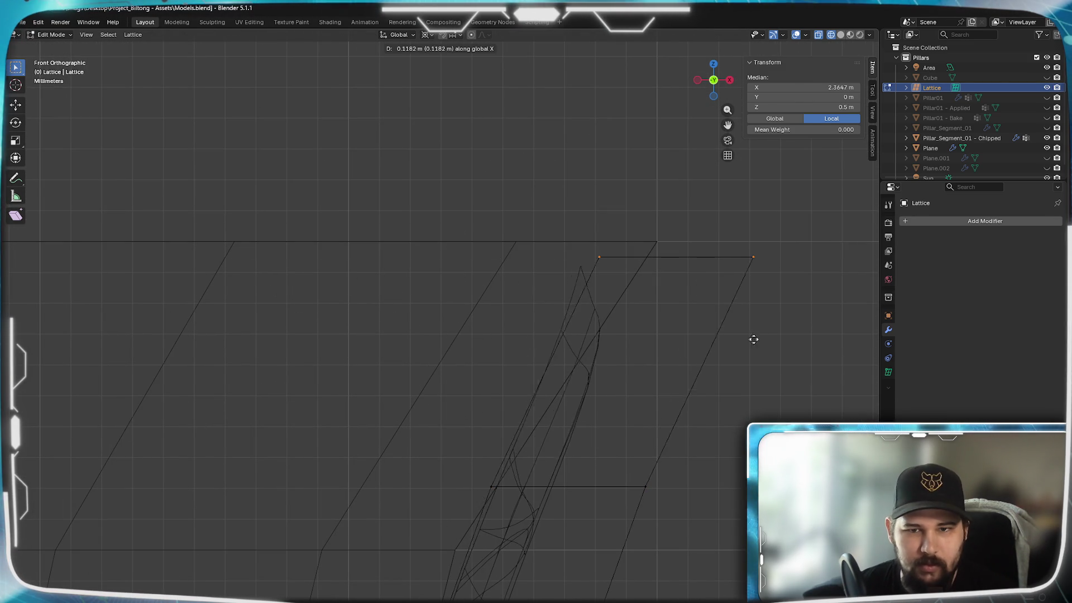
click(796, 345)
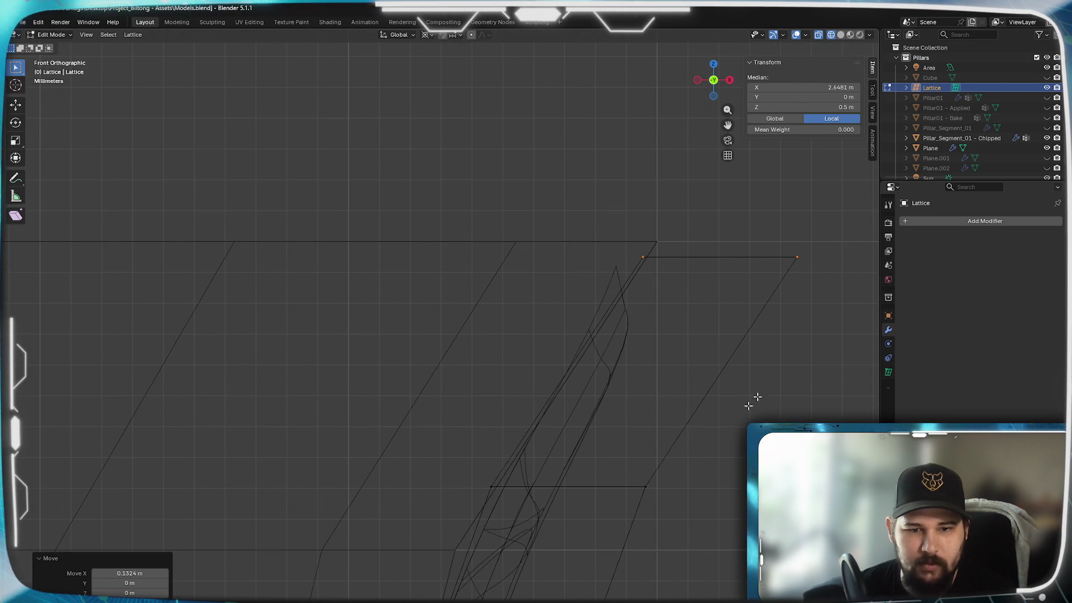
scroll(559, 505, down, 3)
shift+middle_drag(560, 504, 538, 232)
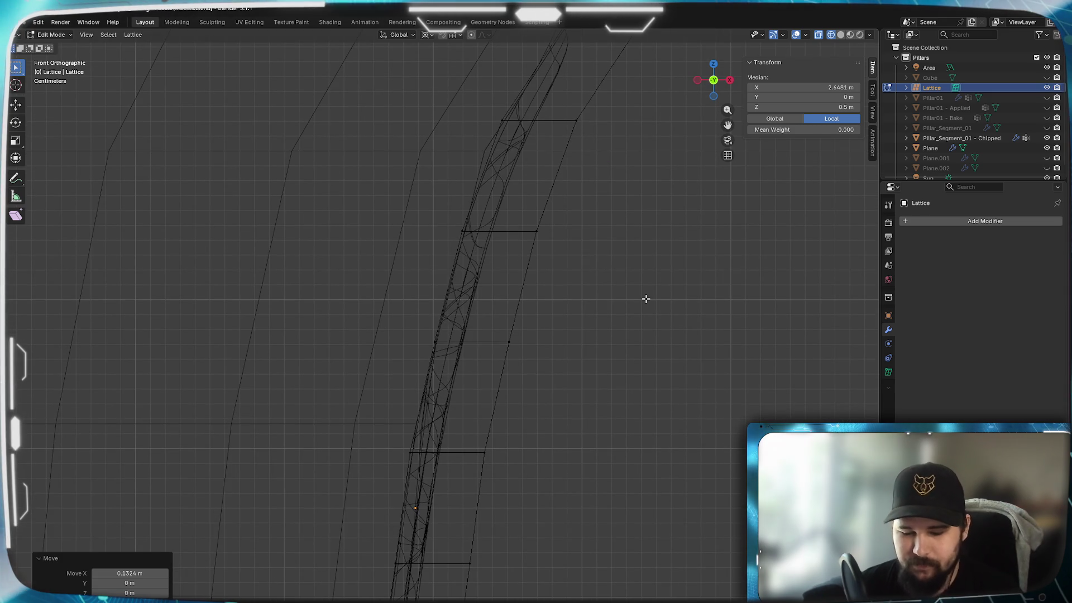
Switch to Top view and set the pivot point for the upcoming rotations
key(KP_7)
scroll(590, 410, up, 3)
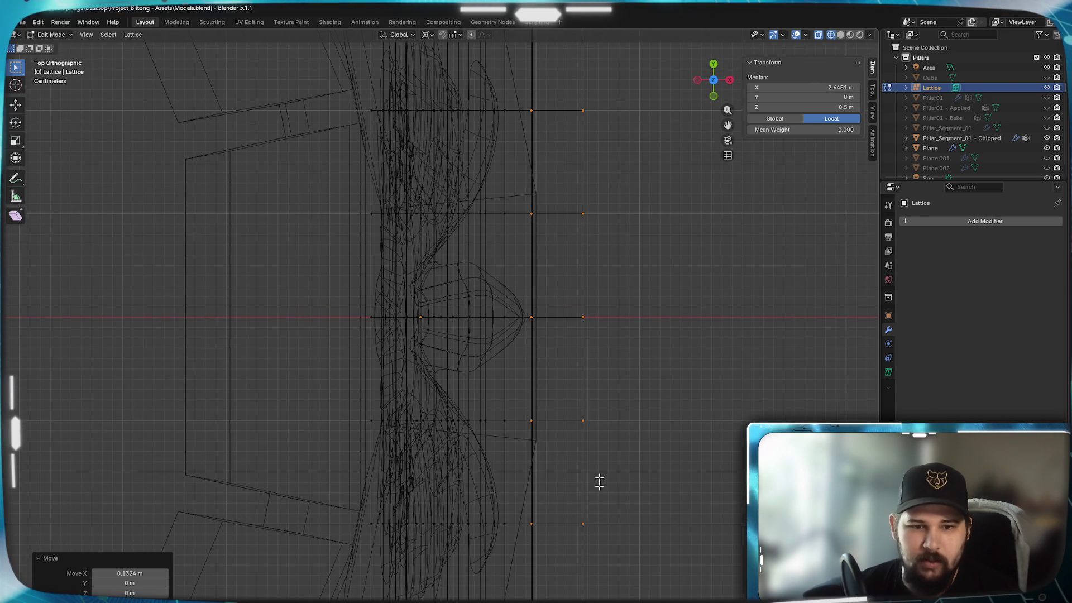
shift+scroll(622, 227, down, 4)
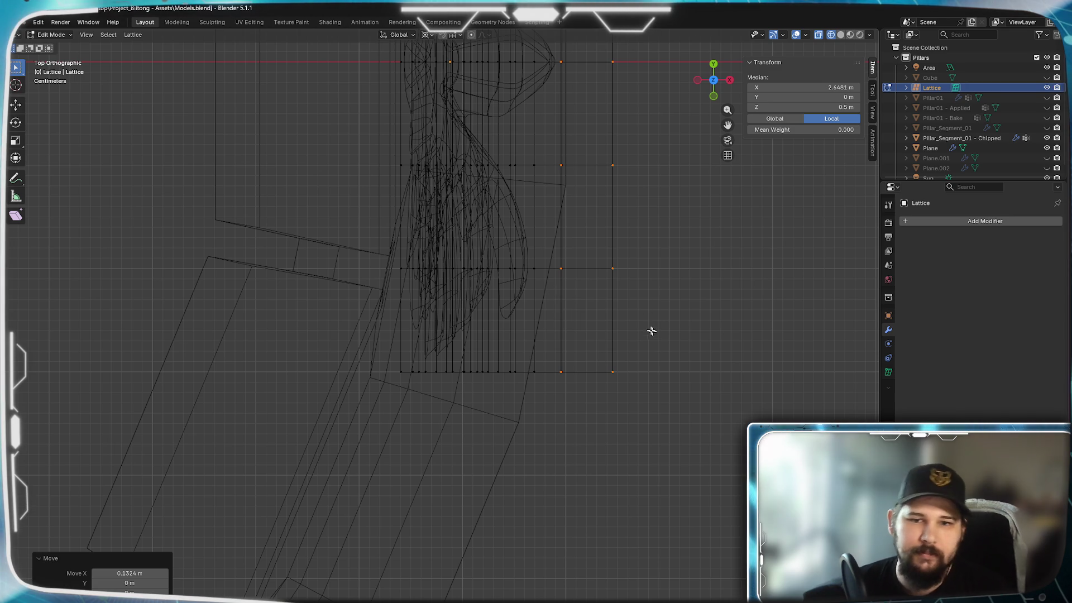
mouse_move(600, 246)
shift+middle_down()
mouse_move(559, 396)
mouse_move(608, 485)
shift+middle_up()
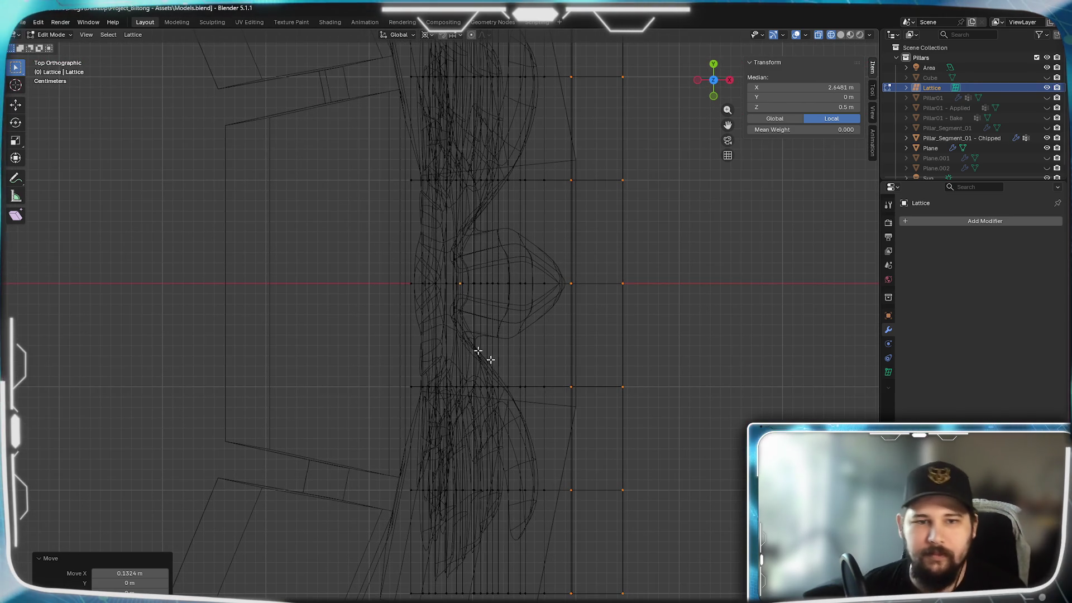
mouse_move(516, 502)
middle_down()
mouse_move(490, 488)
mouse_move(522, 218)
mouse_move(411, 311)
middle_up()
scroll(392, 290, down, 4)
click(427, 34)
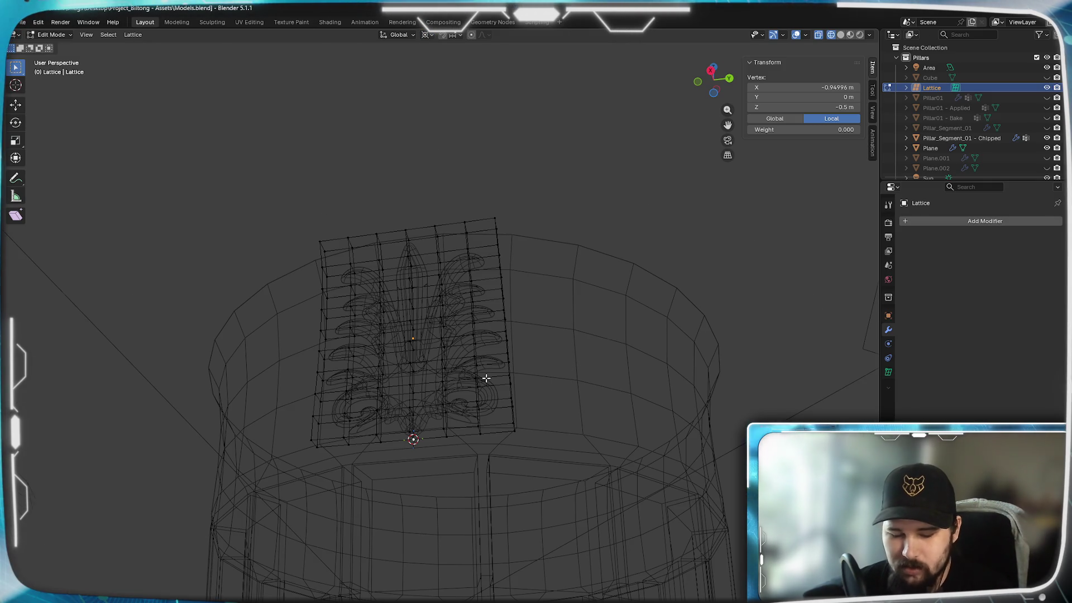
In Top view, select and frame a lattice row, then begin rotating it around the pillar centre
key(KP_7)
scroll(309, 431, up, 5)
shift+middle_drag(436, 495, 582, 285)
drag(602, 351, 368, 317)
key(KP_Decimal)
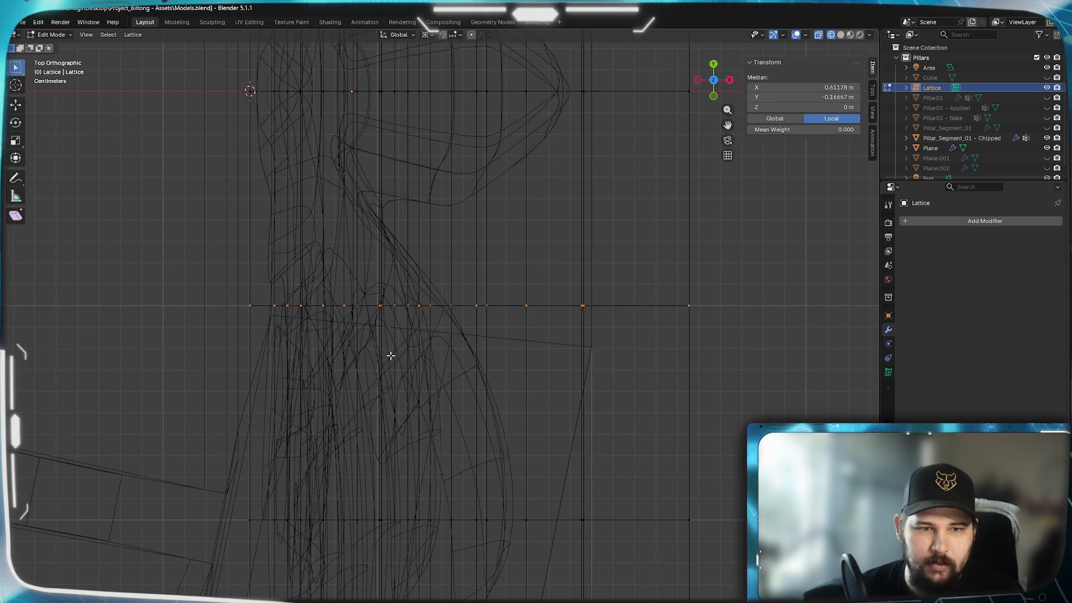
scroll(390, 354, up, 1)
scroll(392, 356, down, 2)
scroll(392, 357, down, 1)
mouse_move(393, 356)
shift+middle_down()
mouse_move(438, 395)
mouse_move(421, 431)
mouse_move(354, 491)
mouse_move(464, 293)
shift+middle_up()
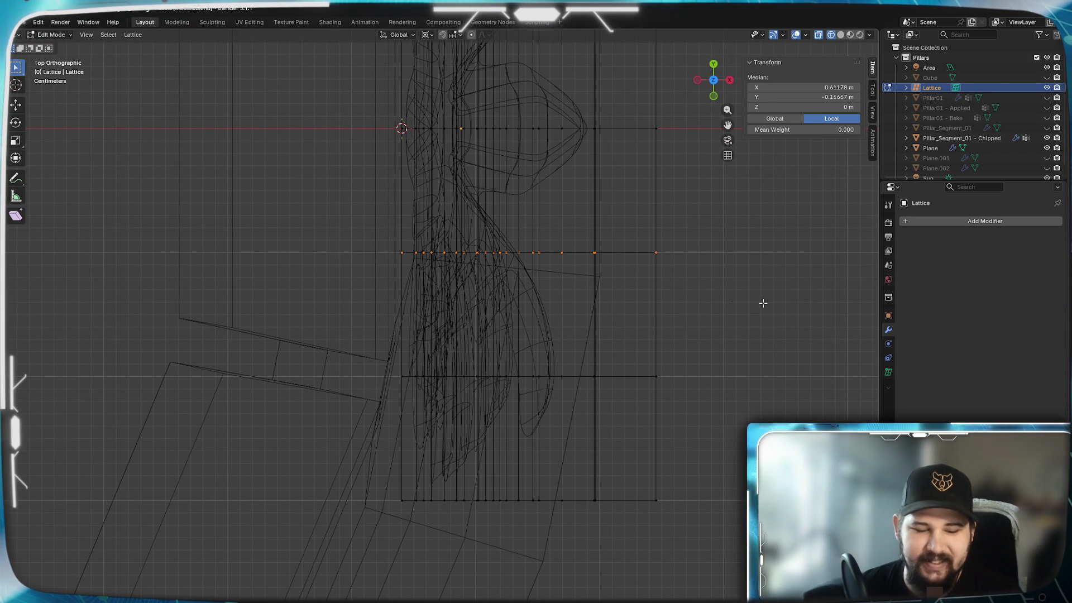
key(r)
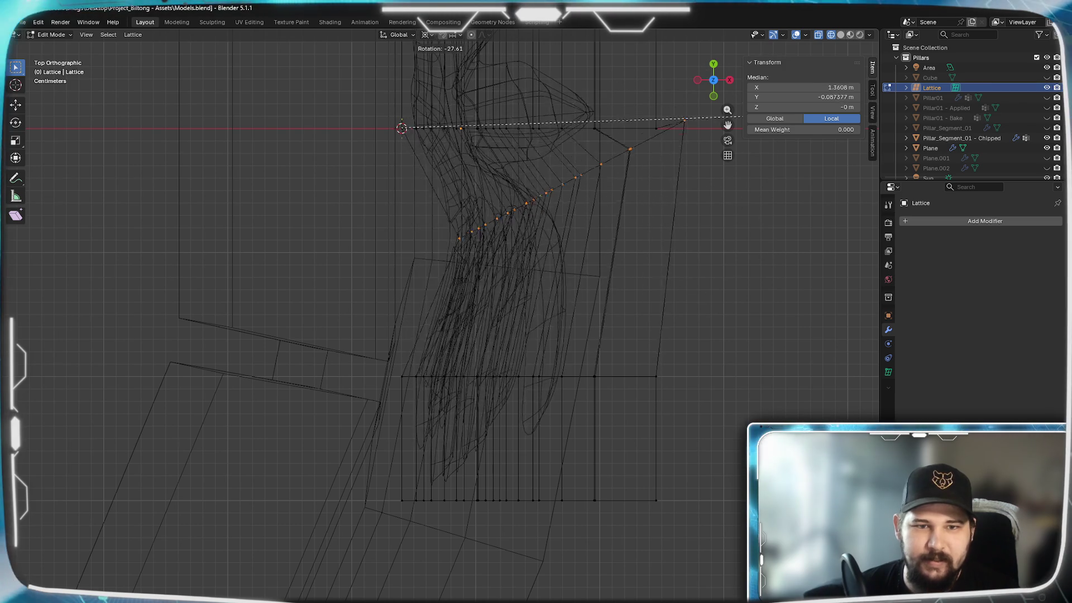
Try rotating the selected lattice row several times, cancelling each attempt
key(Escape)
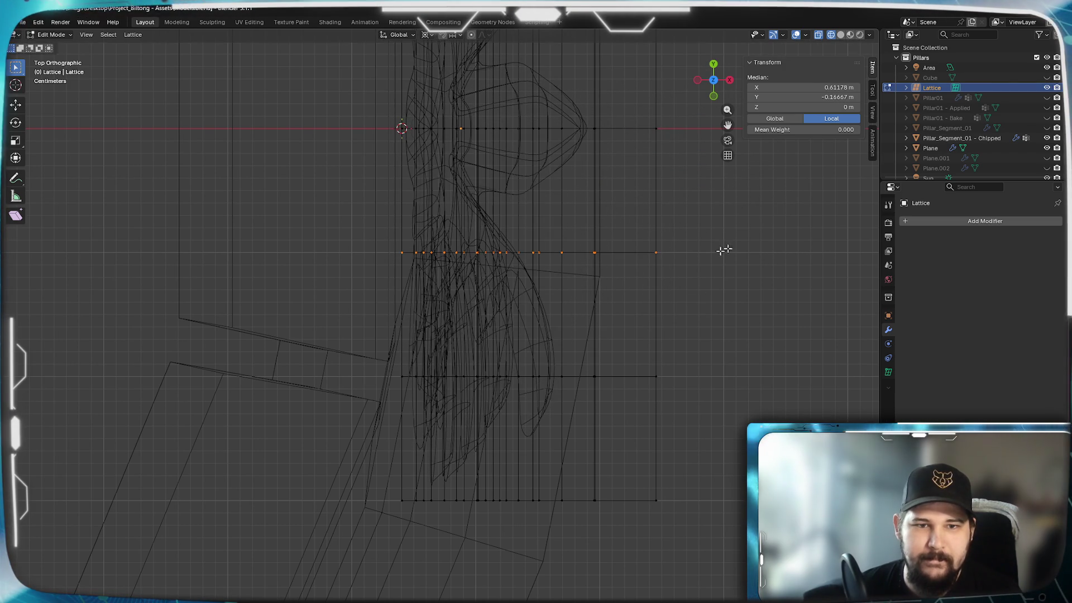
scroll(467, 395, up, 10)
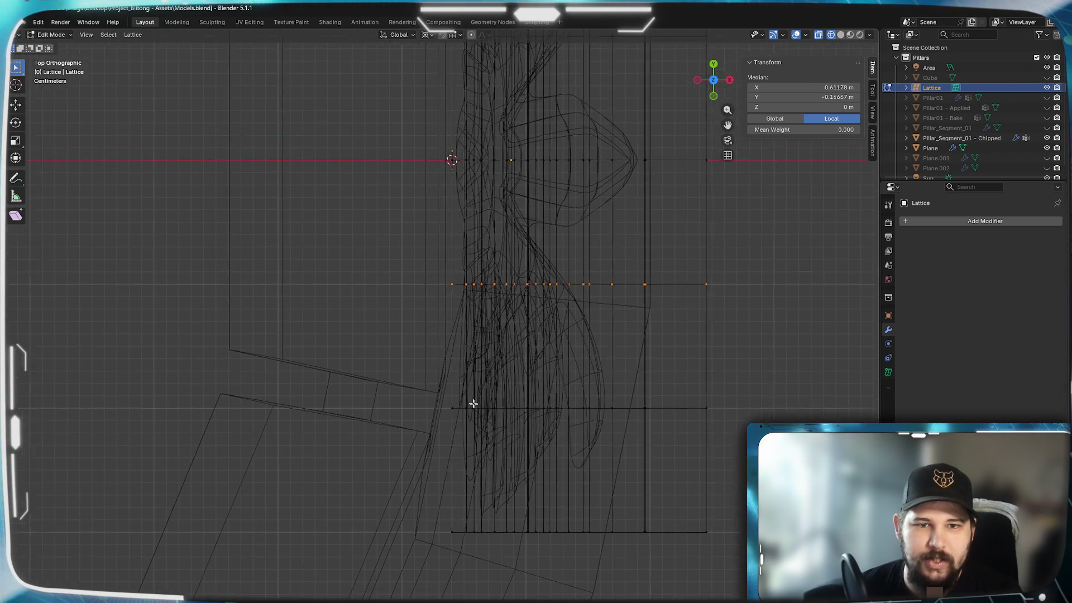
shift+middle_drag(496, 406, 486, 414)
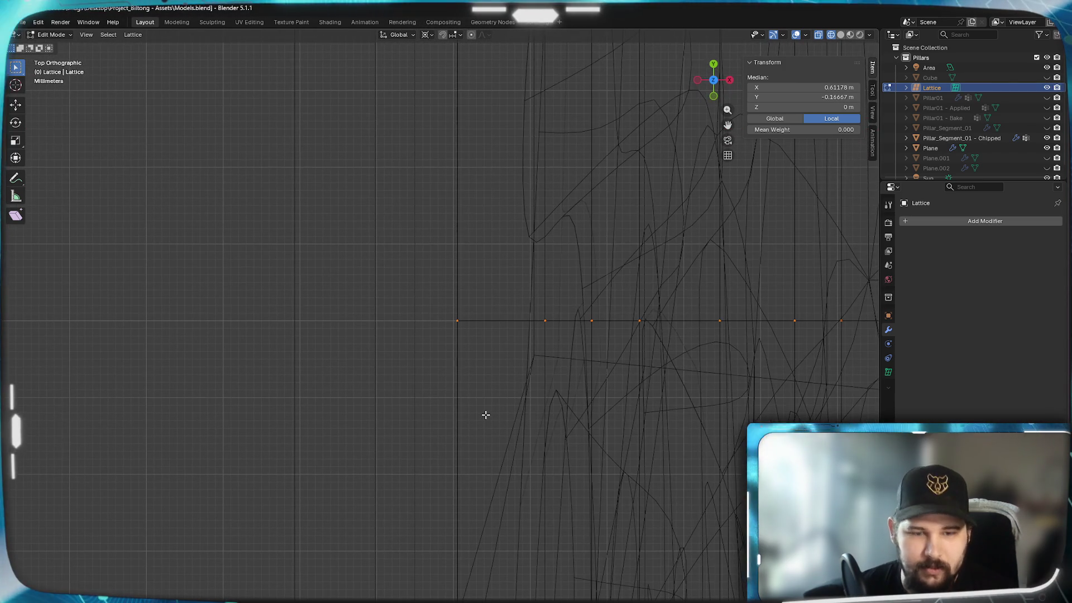
key(r)
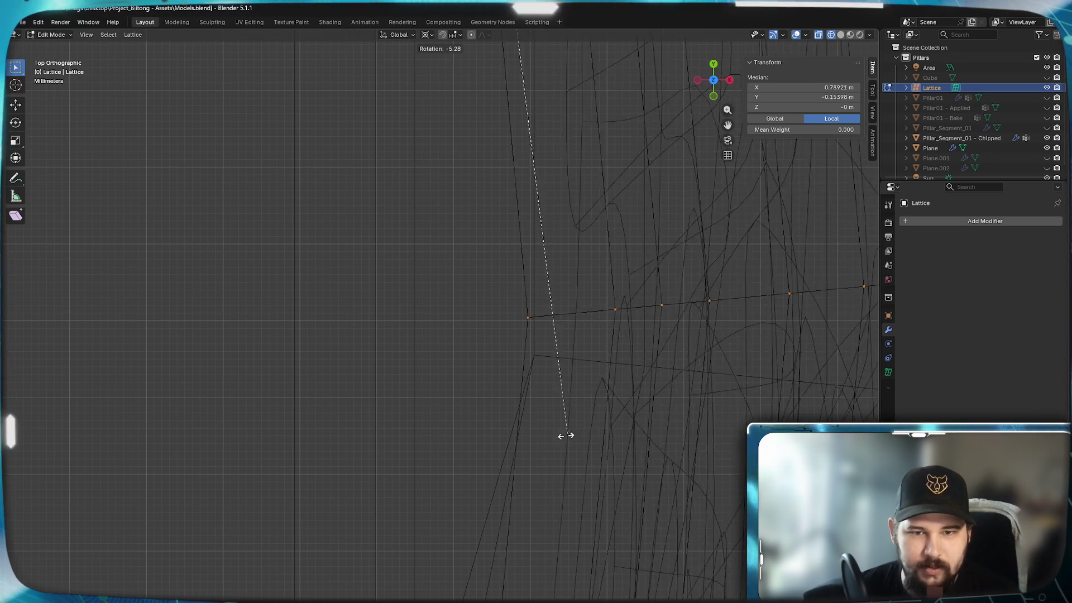
key(Escape)
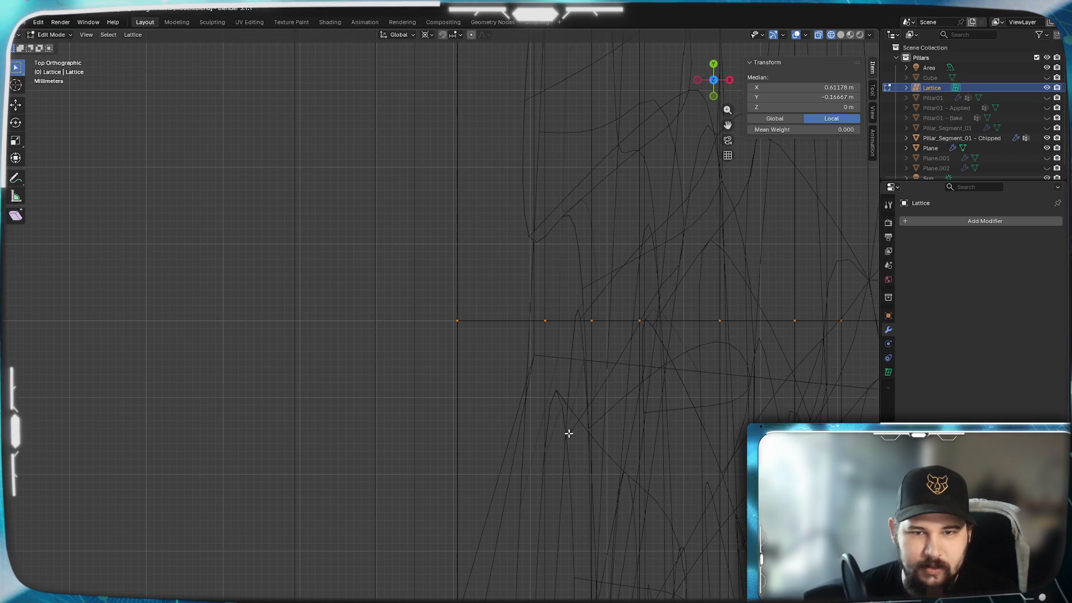
key(r)
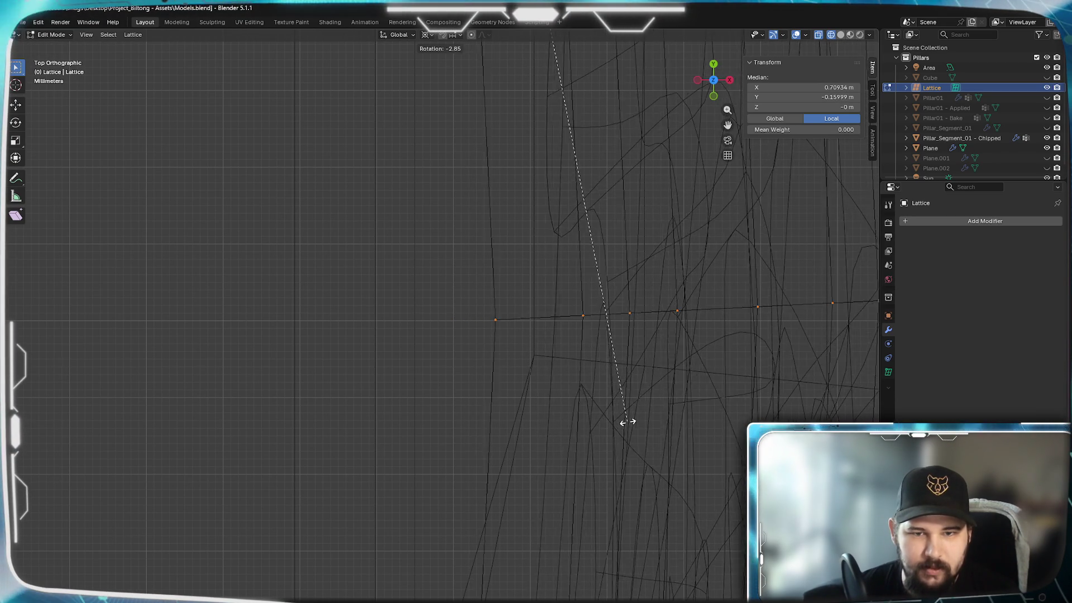
key(Escape)
scroll(480, 450, down, 4)
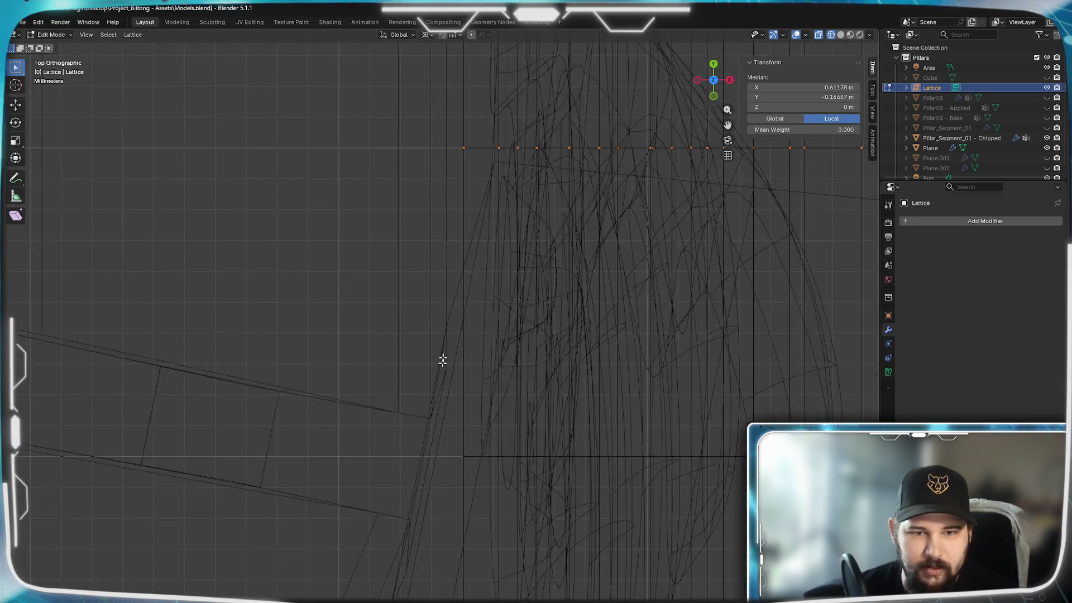
scroll(466, 339, down, 3)
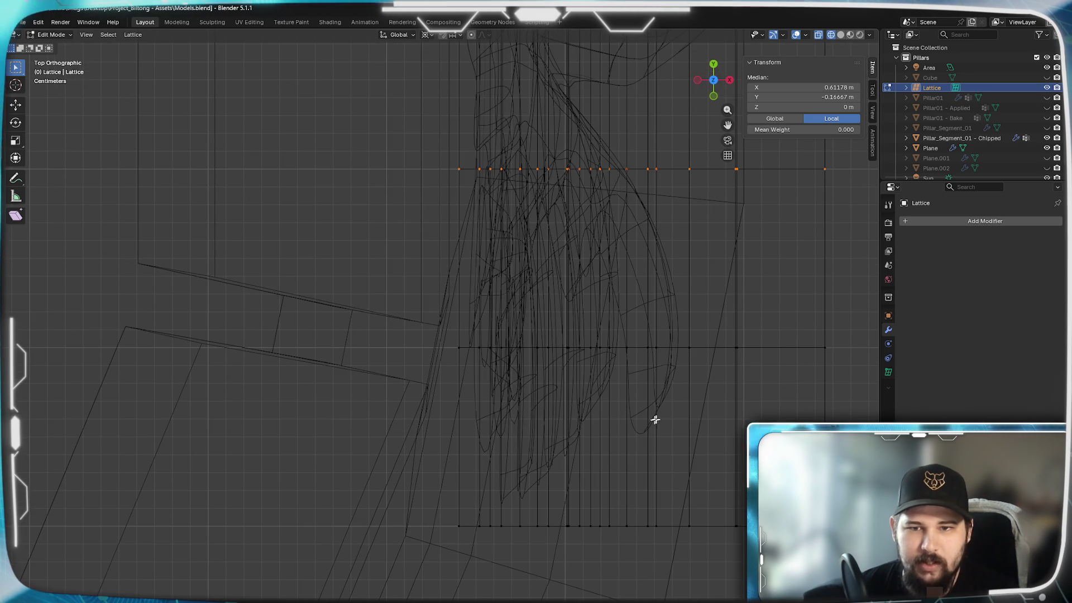
Rotate the middle lattice row 7.5° around the pillar centre, then start rotating the outer row
drag(856, 402, 428, 299)
scroll(427, 298, up, 4)
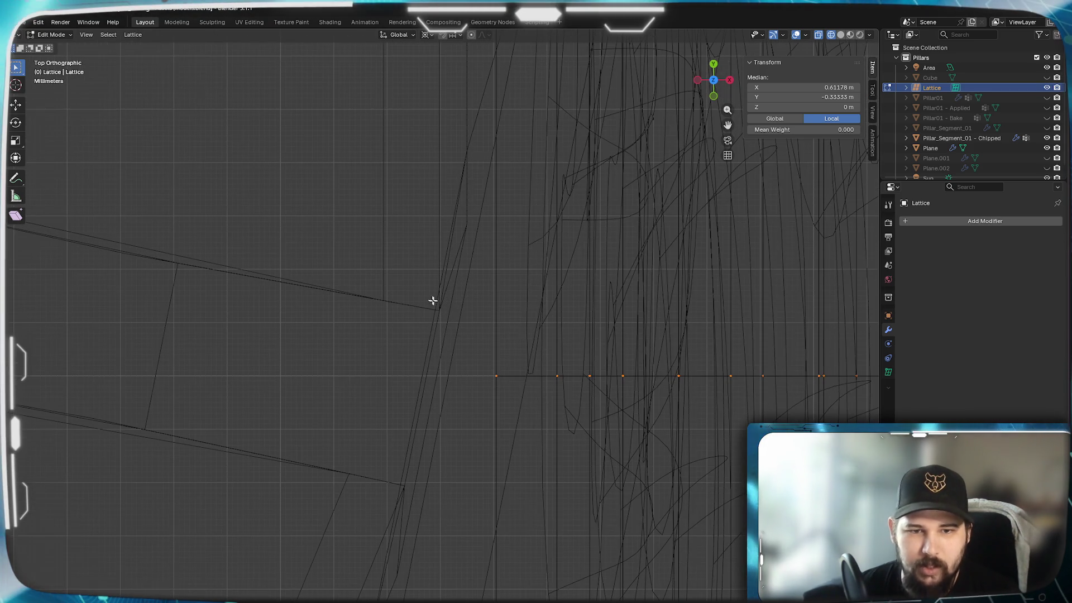
key(r)
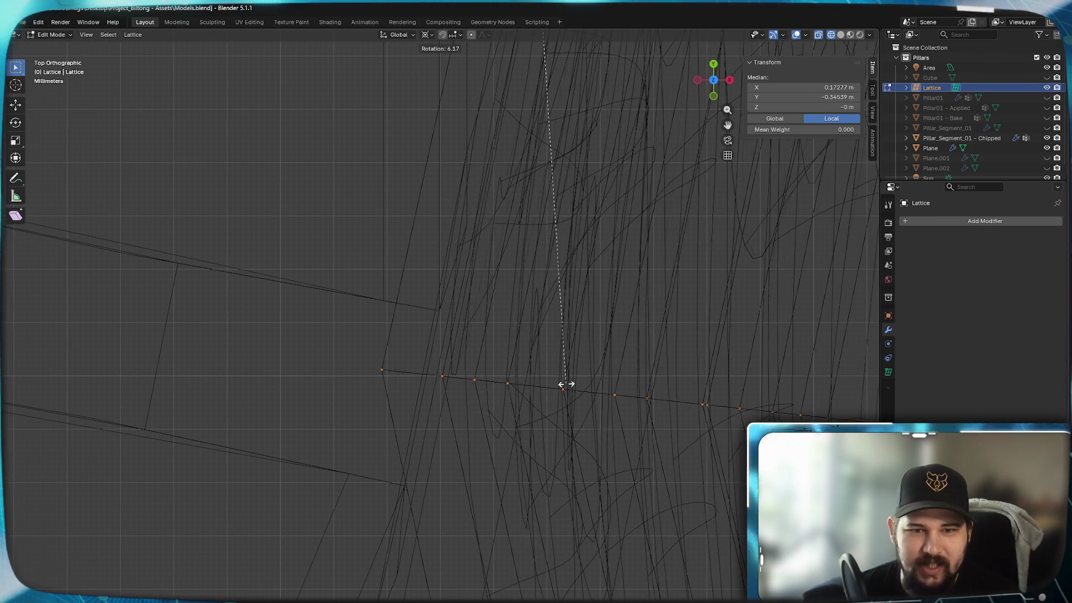
scroll(568, 384, down, 5)
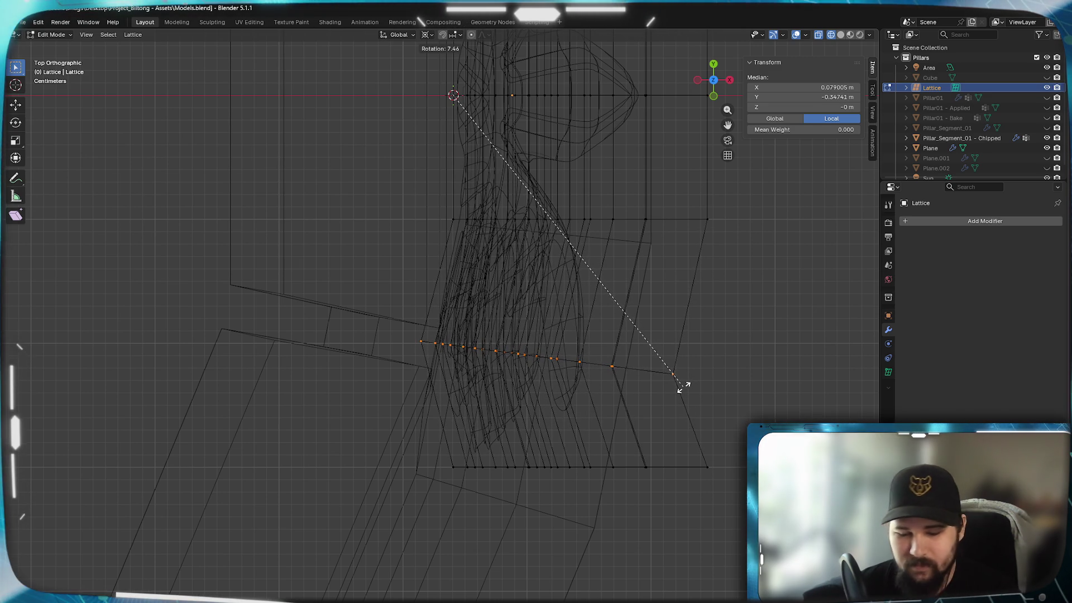
click(682, 384)
drag(760, 515, 410, 445)
key(r)
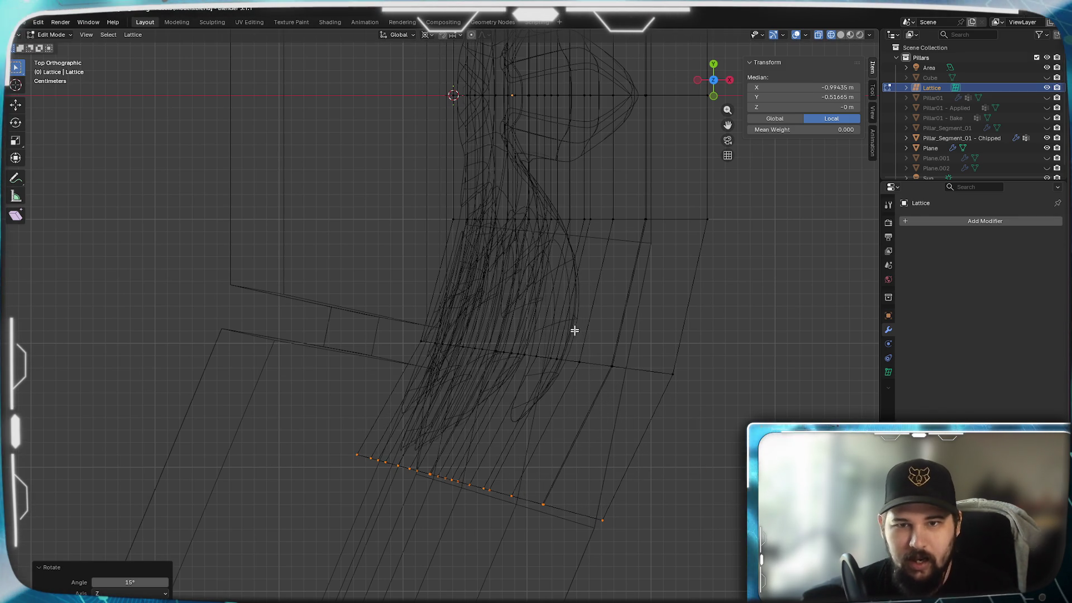
Rotate this side's middle lattice row -7.5° around the 3D cursor
mouse_move(551, 174)
shift+middle_down()
mouse_move(551, 485)
mouse_move(636, 335)
mouse_move(653, 457)
shift+middle_up()
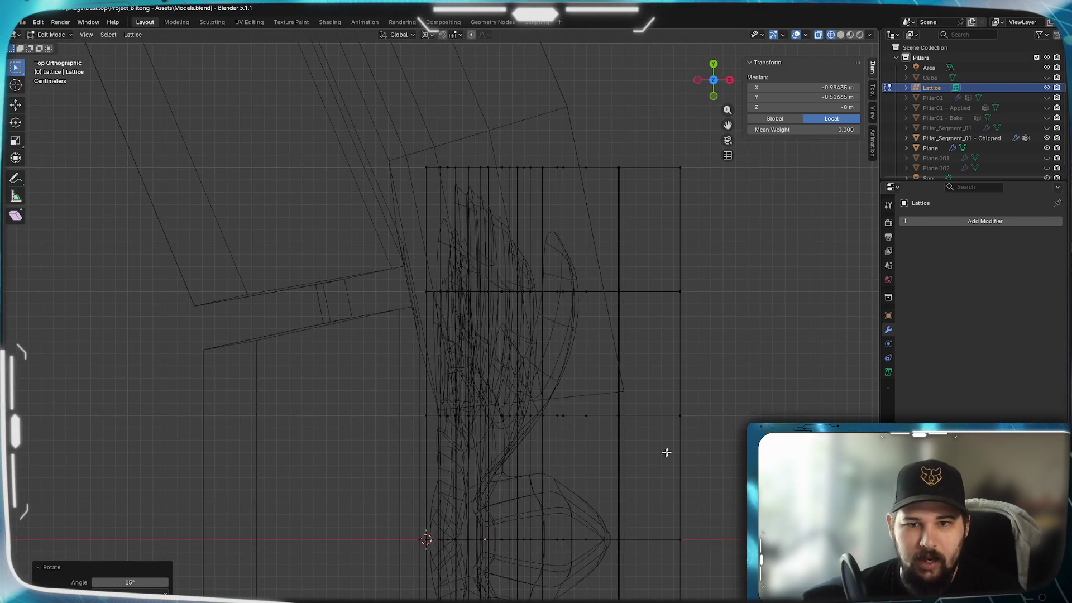
mouse_move(583, 524)
shift+middle_down()
mouse_move(569, 242)
mouse_move(681, 382)
shift+middle_up()
drag(688, 296, 373, 239)
key(r)
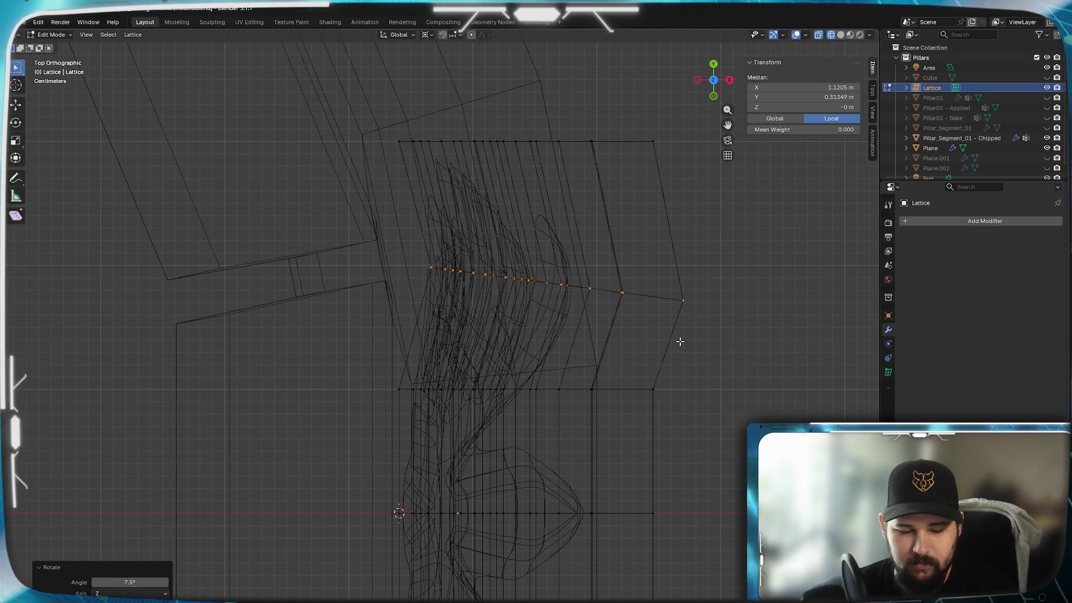
key(ctrl+z)
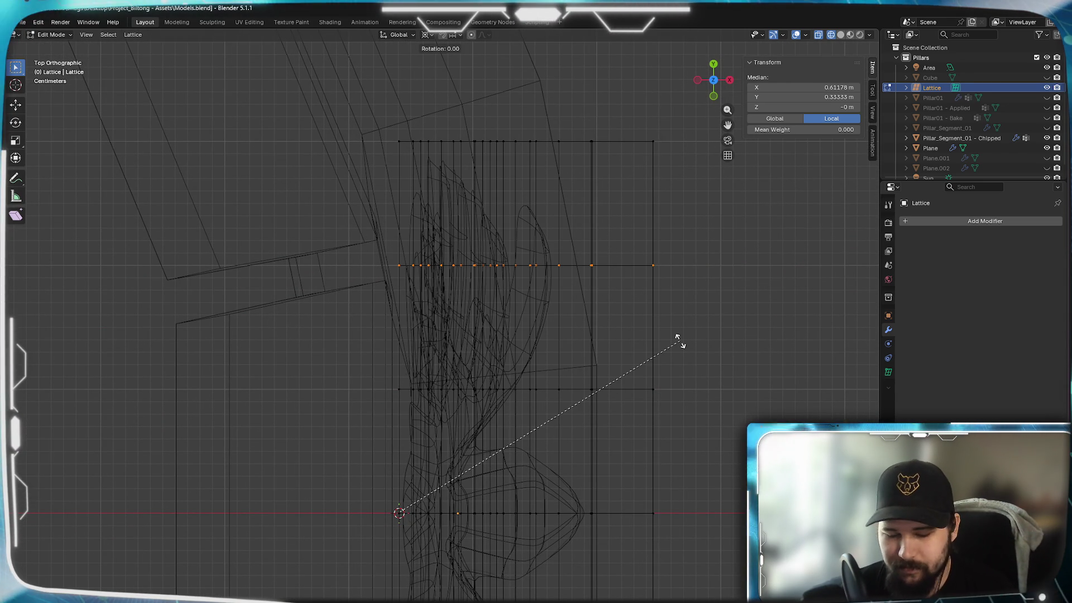
text(-7.5)
key(Return)
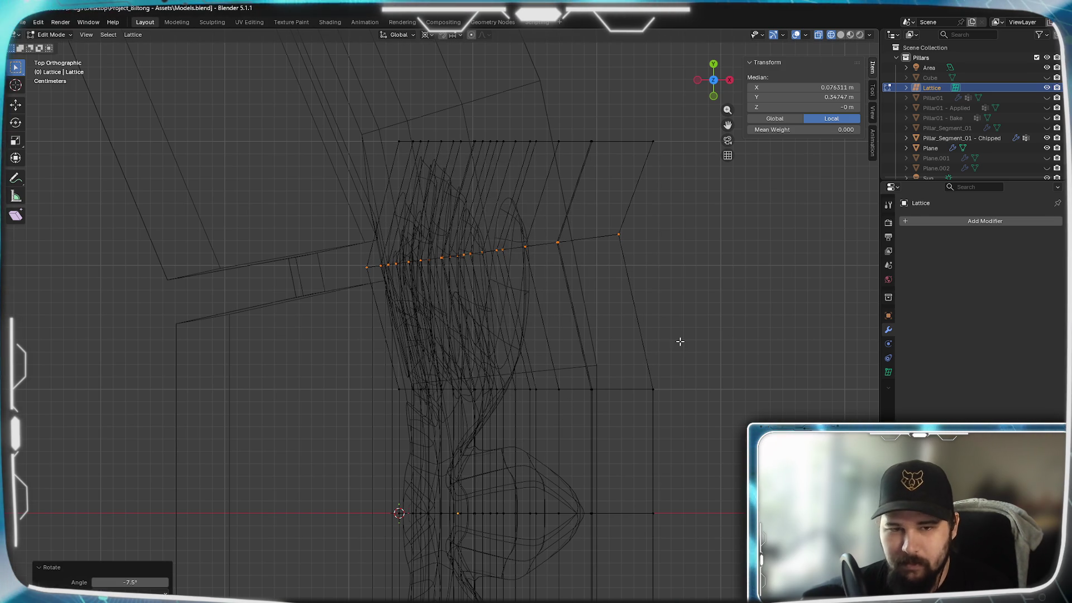
Rotate the outer lattice row on this side -15°
drag(669, 196, 383, 103)
text(r)
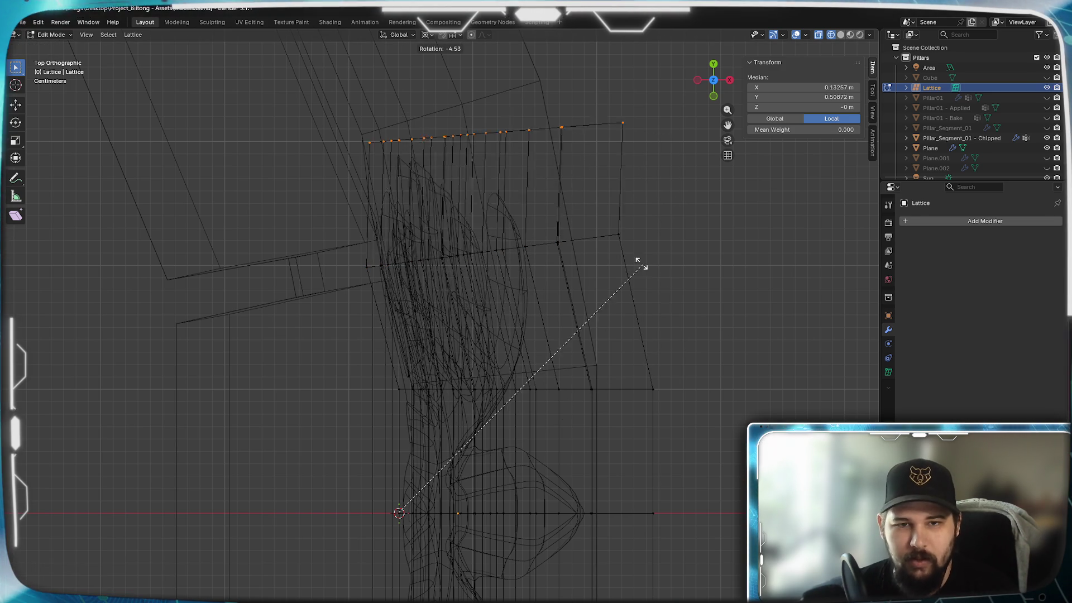
text(-15)
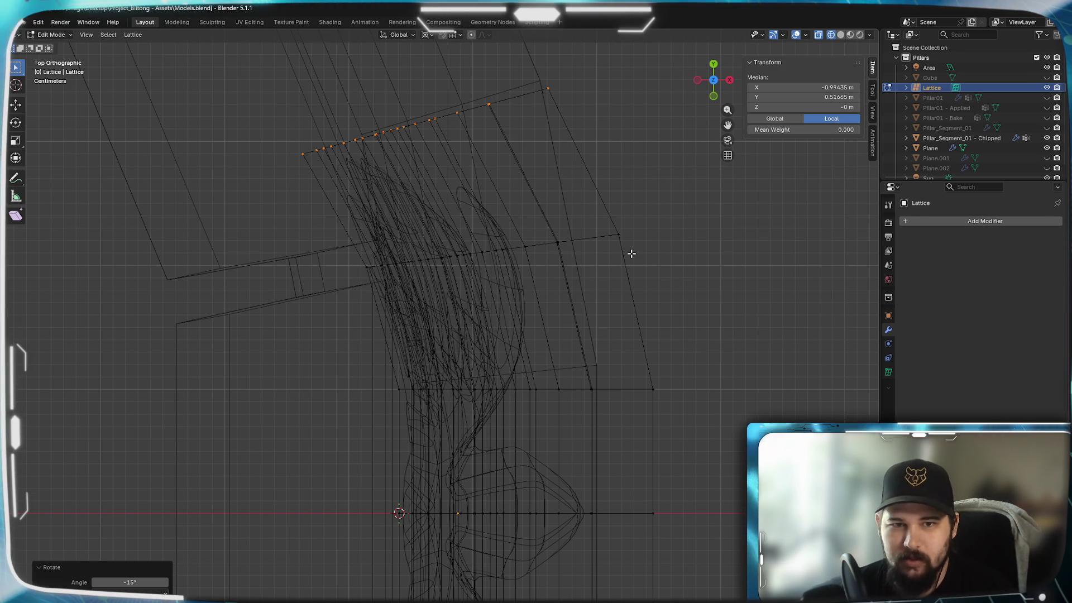
scroll(530, 418, down, 3)
mouse_move(528, 419)
middle_down()
mouse_move(476, 426)
mouse_move(443, 402)
mouse_move(496, 427)
mouse_move(483, 406)
mouse_move(521, 417)
middle_up()
Return to Object Mode and view the curved leaf in Solid shading
key(Tab)
key(z)
click(602, 417)
mouse_move(602, 424)
middle_down()
mouse_move(419, 443)
mouse_move(431, 474)
mouse_move(349, 387)
mouse_move(374, 459)
mouse_move(412, 421)
mouse_move(275, 387)
mouse_move(296, 458)
mouse_move(420, 387)
mouse_move(447, 453)
mouse_move(485, 470)
mouse_move(467, 434)
mouse_move(425, 453)
mouse_move(477, 450)
middle_up()
Select Pillar_Segment_01 - Chipped and show its subdivision while editing
click(658, 304)
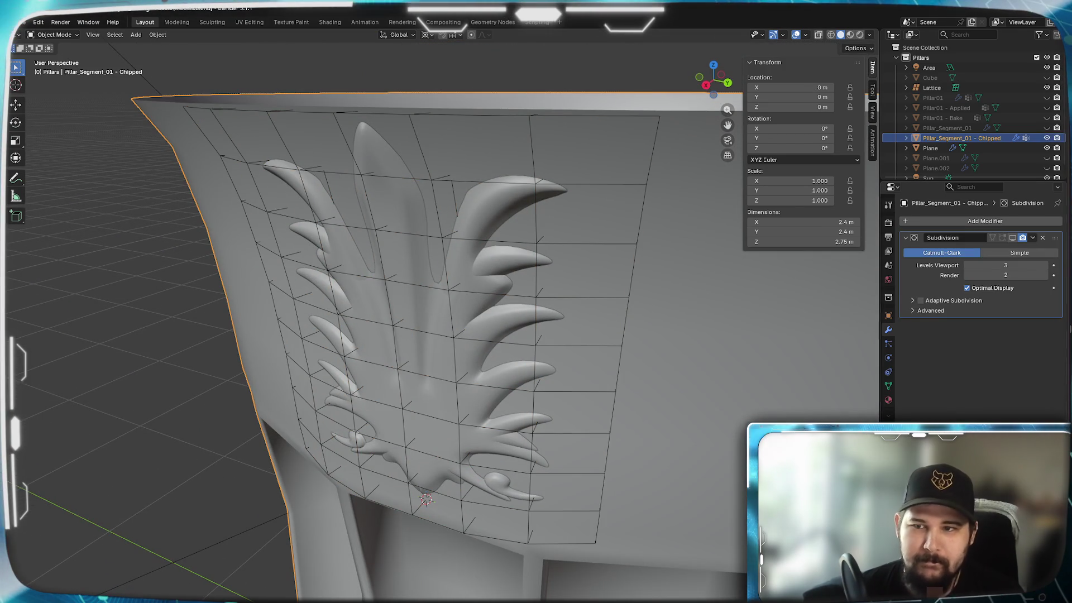
click(1014, 239)
mouse_move(573, 426)
middle_down()
mouse_move(547, 407)
mouse_move(645, 384)
mouse_move(656, 407)
mouse_move(605, 432)
mouse_move(592, 465)
mouse_move(607, 485)
mouse_move(655, 487)
middle_up()
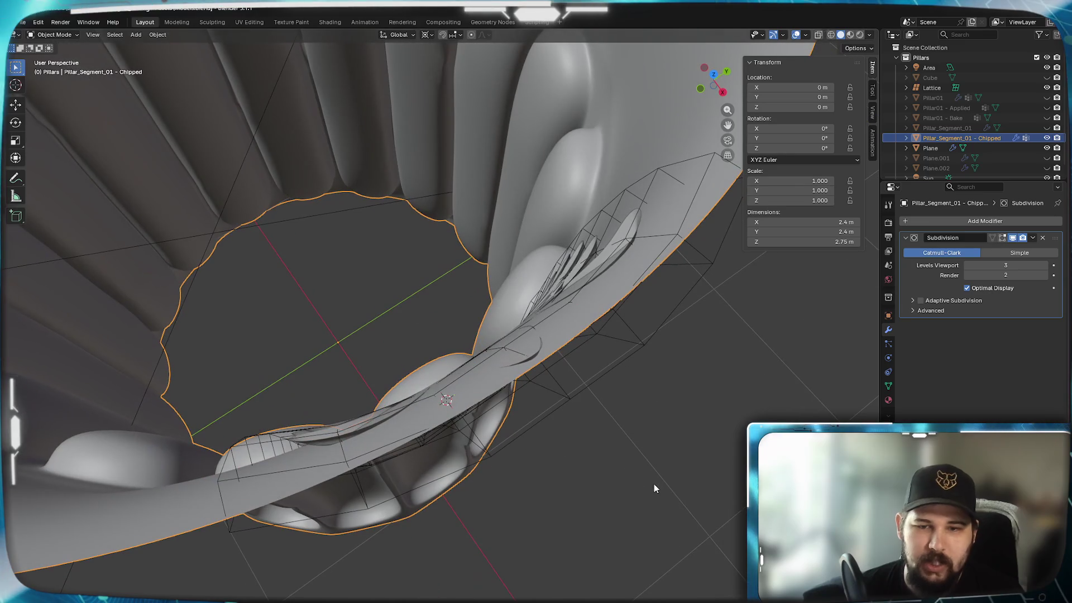
In Top view, select the lattice, undo its accidental move and enter Edit Mode
key(KP_7)
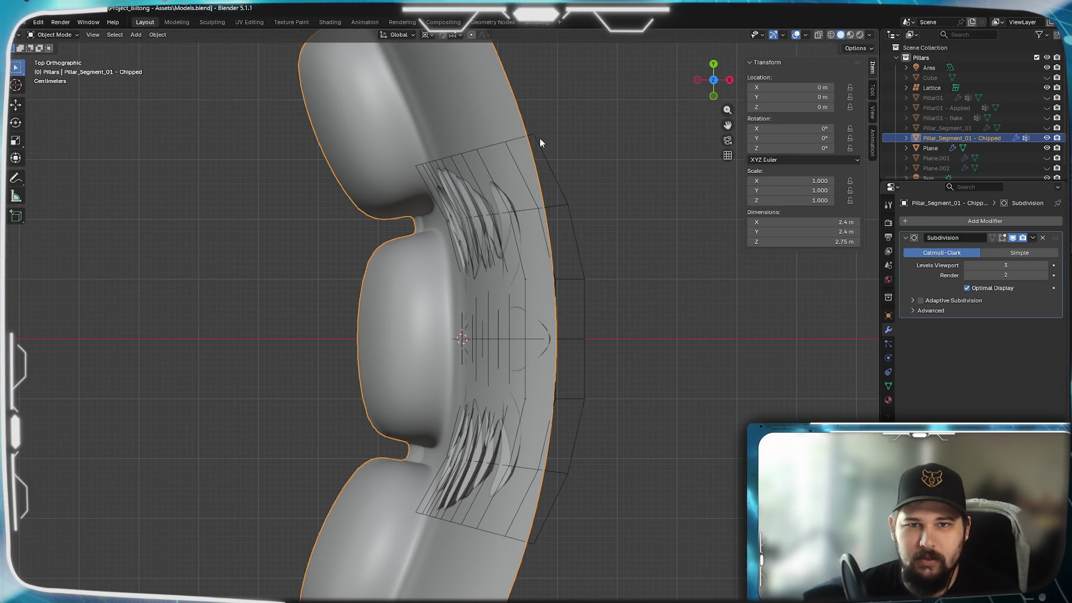
click(539, 143)
key(ctrl+z)
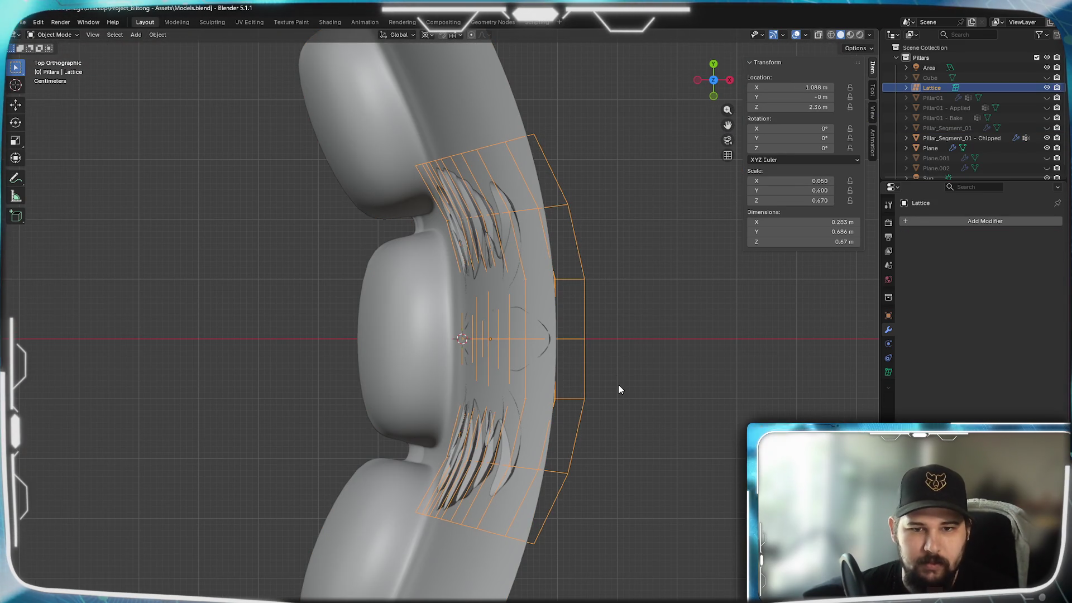
scroll(609, 385, up, 3)
key(Tab)
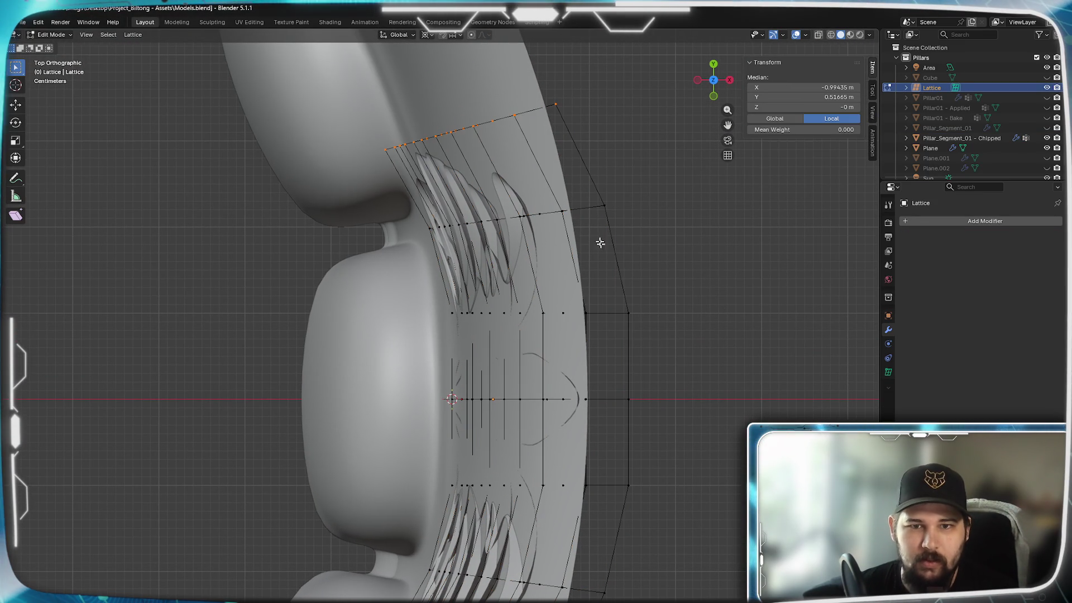
Rotate the top lattice row, then select the middle row and switch to X-ray wireframe shading
key(r)
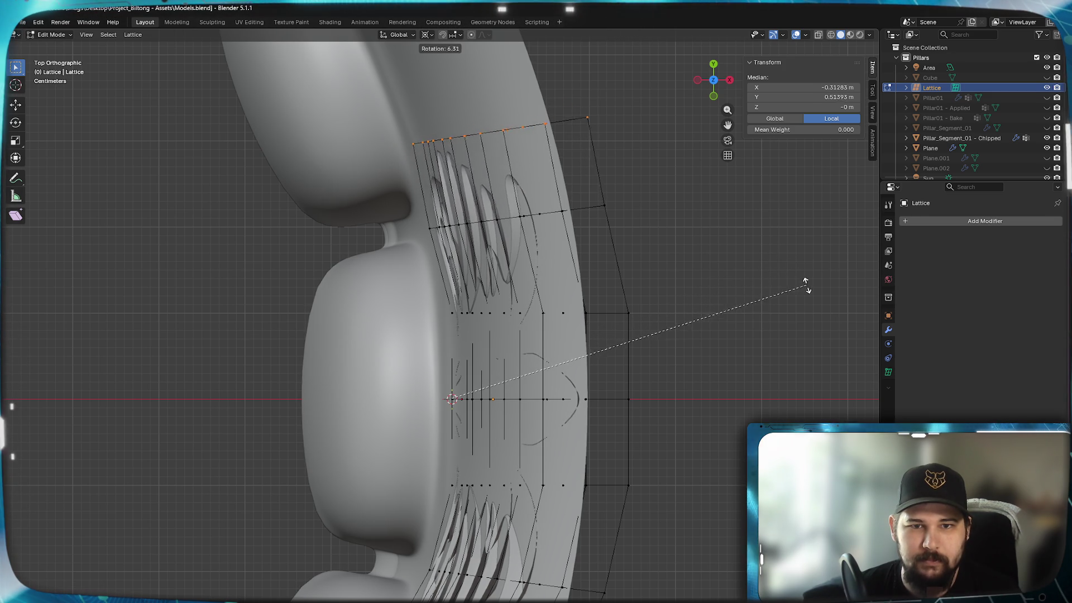
click(762, 272)
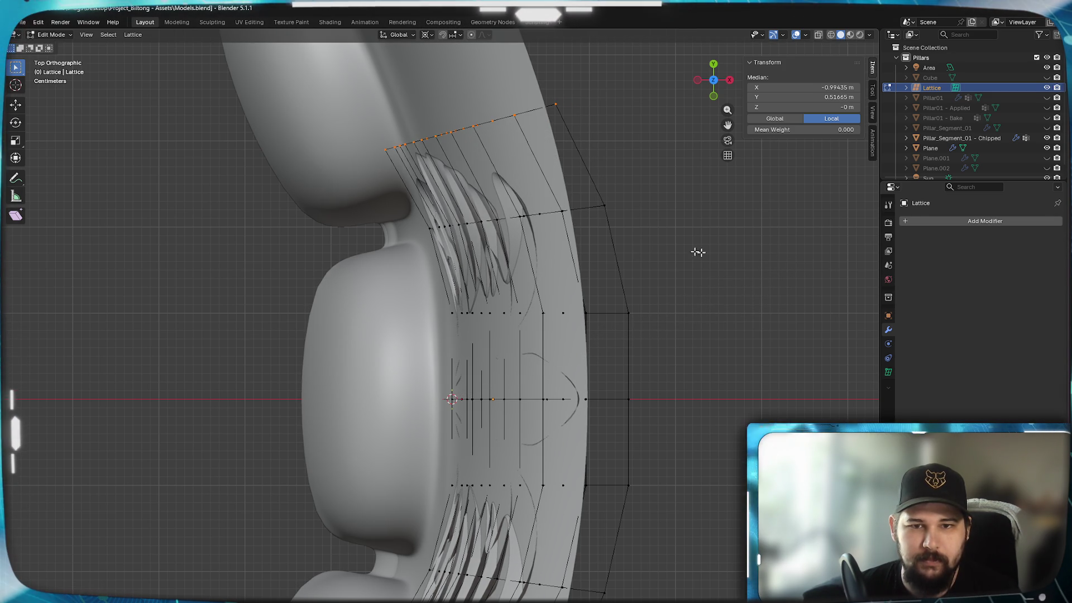
drag(661, 270, 412, 194)
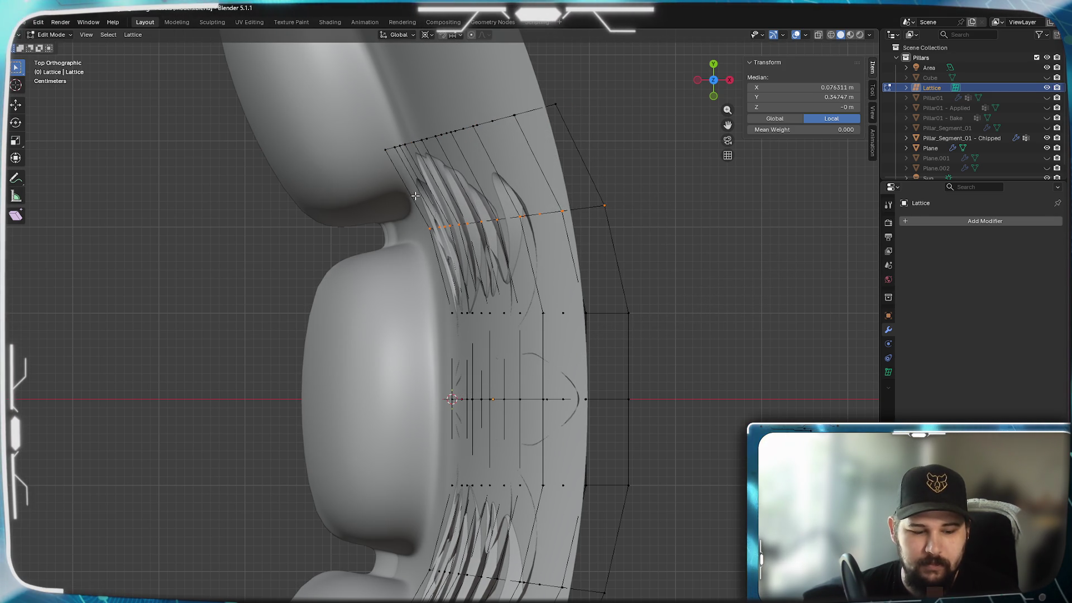
key(z)
click(363, 226)
Select and rotate the whole middle row including hidden points, then undo the edits
drag(617, 267, 384, 197)
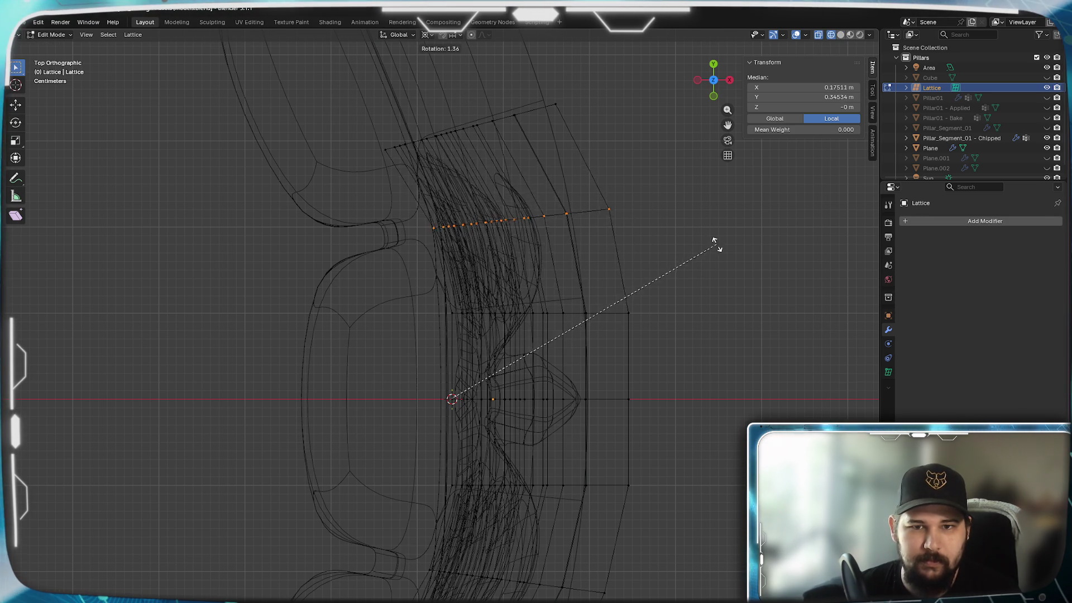
click(718, 246)
scroll(723, 501, down, 1)
shift+middle_drag(723, 501, 726, 396)
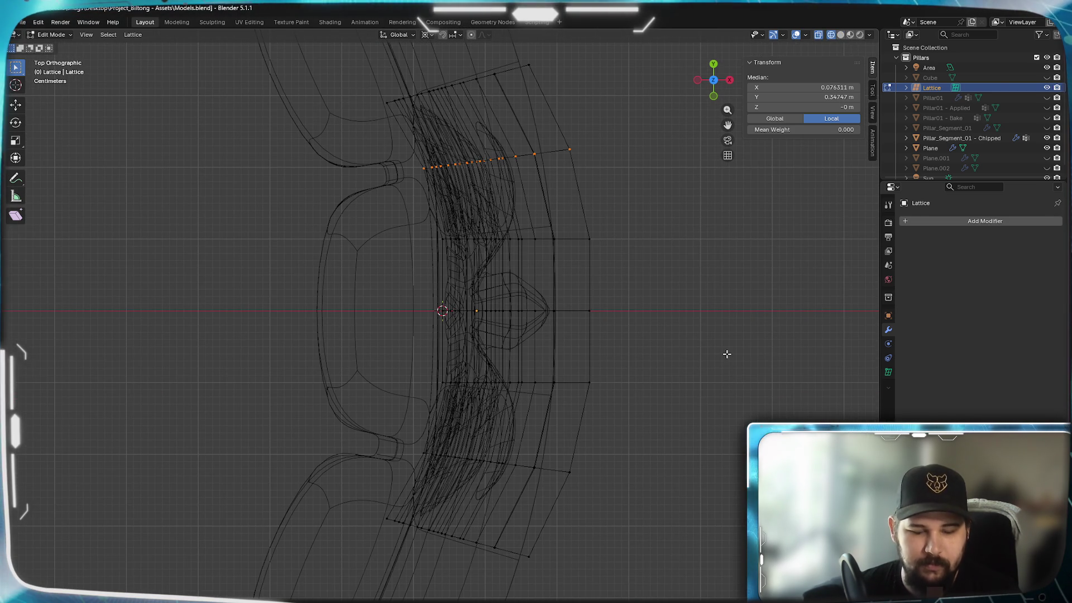
key(ctrl+z)
key(ctrl+z)
key(ctrl+z)
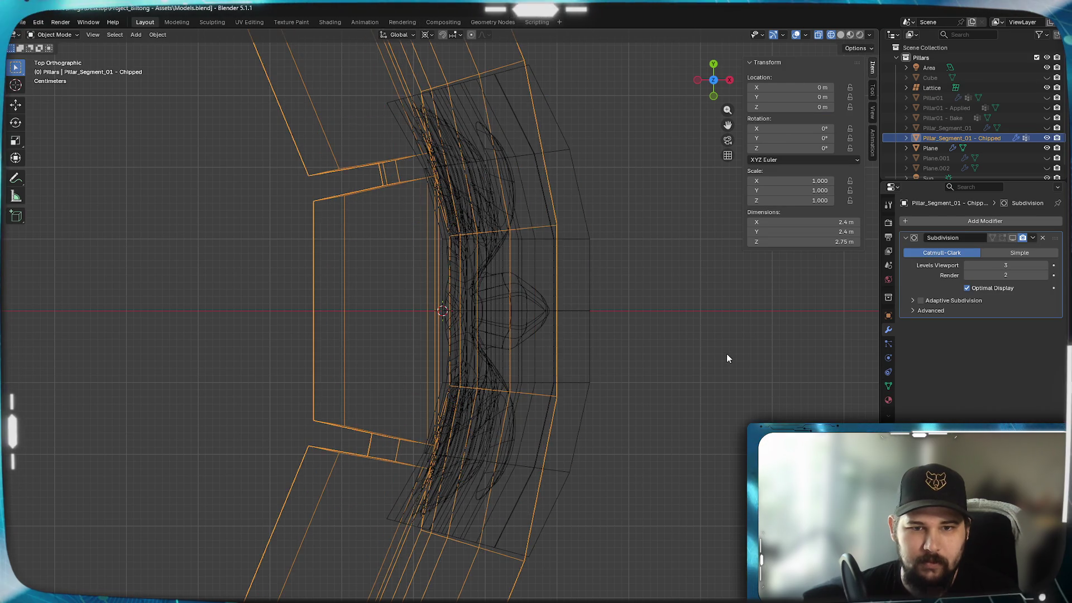
Undo back to straight rows and rotate the bottom lattice row 10°
key(ctrl+z)
key(ctrl+z)
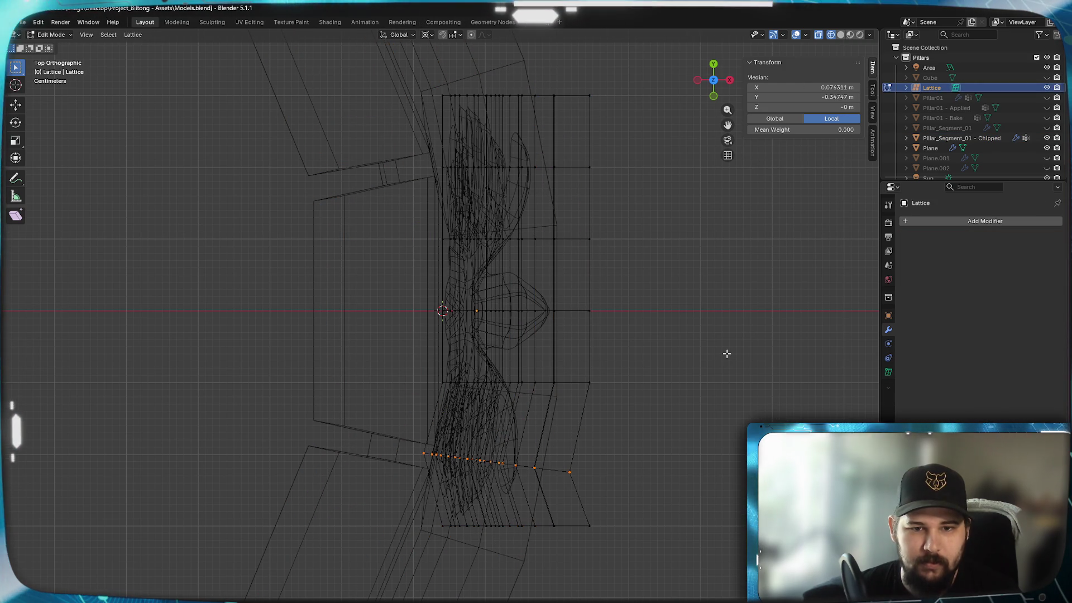
key(ctrl+z)
key(r)
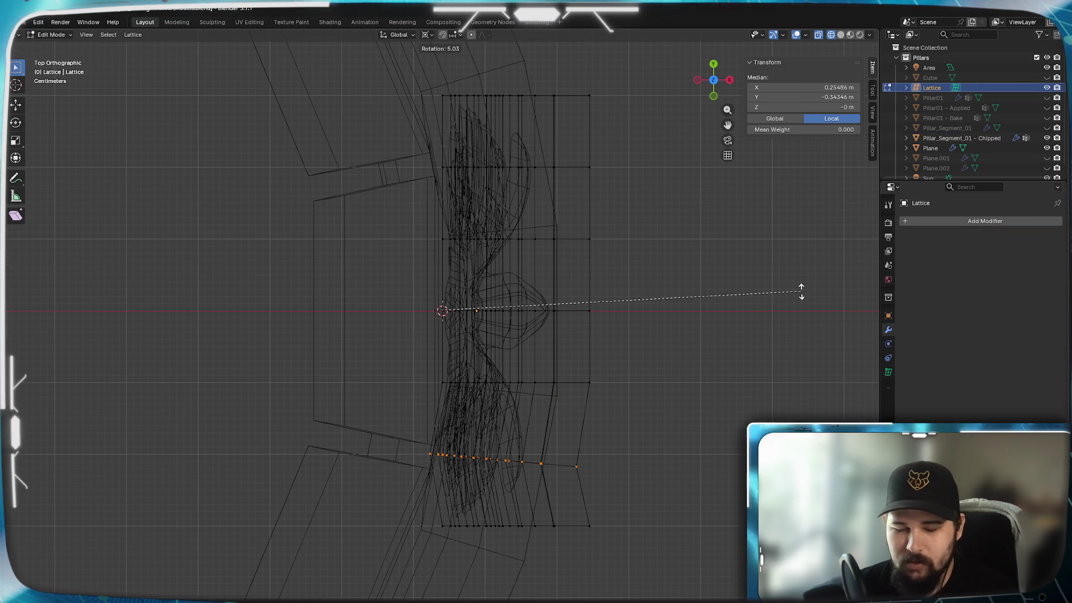
drag(671, 551, 423, 490)
text(10)
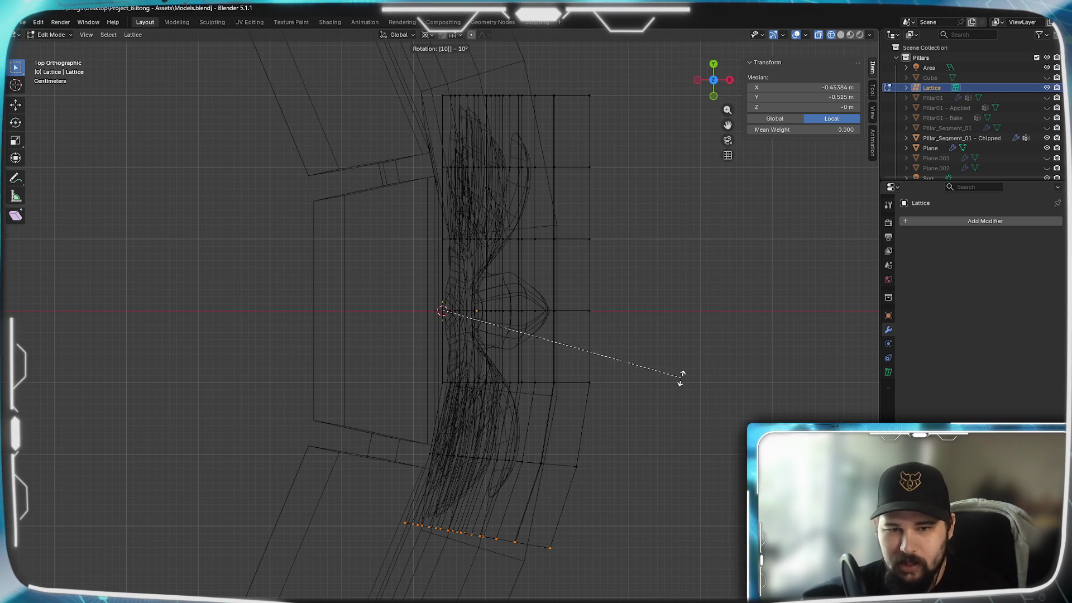
Rotate the second lattice row -5° and the top row -10°
drag(609, 173, 301, 139)
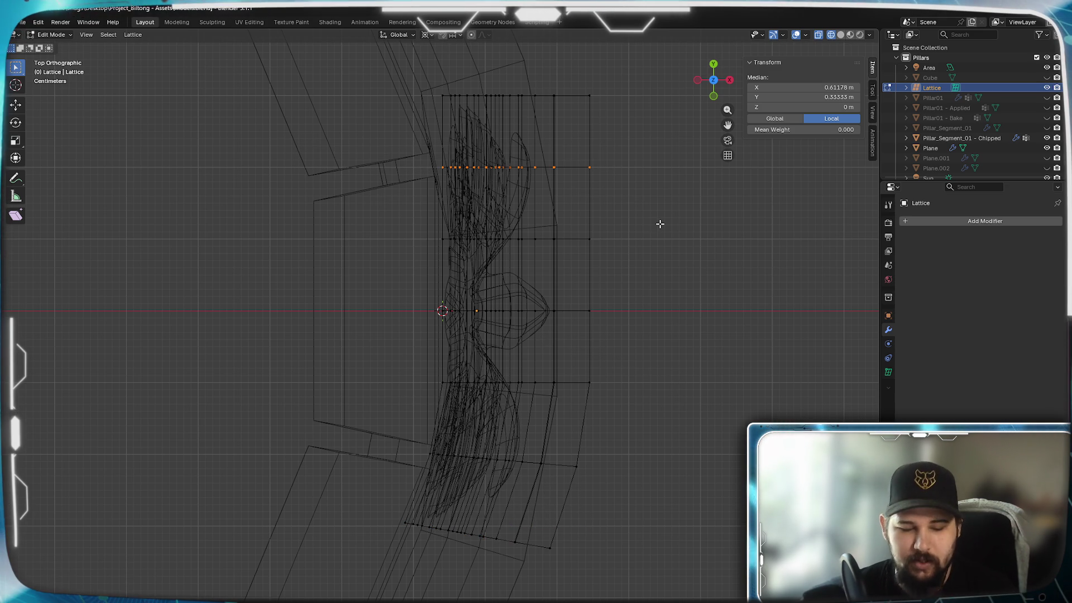
text(r-5)
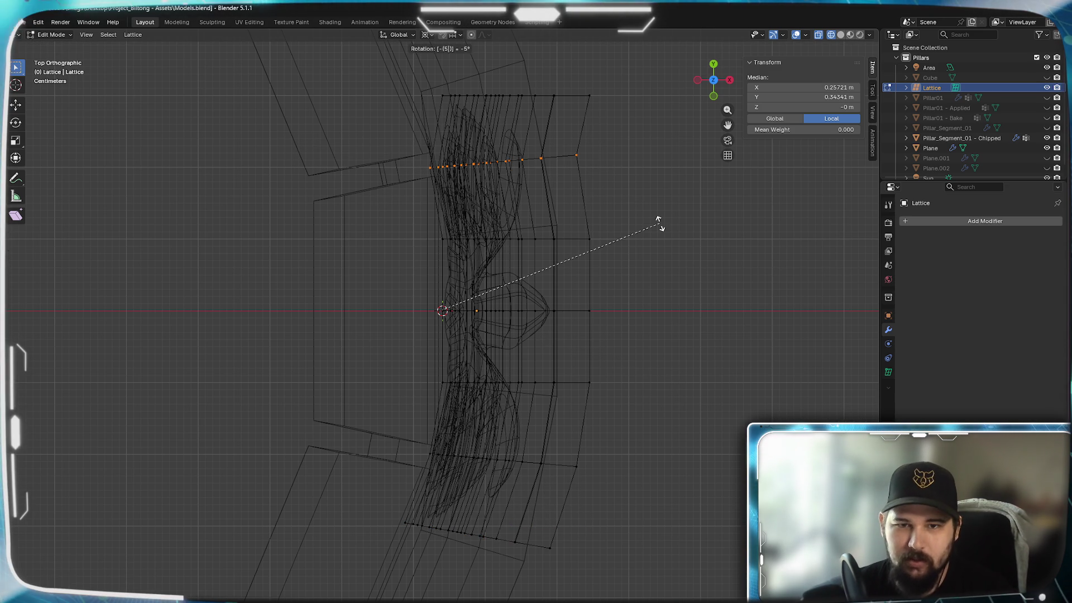
drag(615, 115, 406, 76)
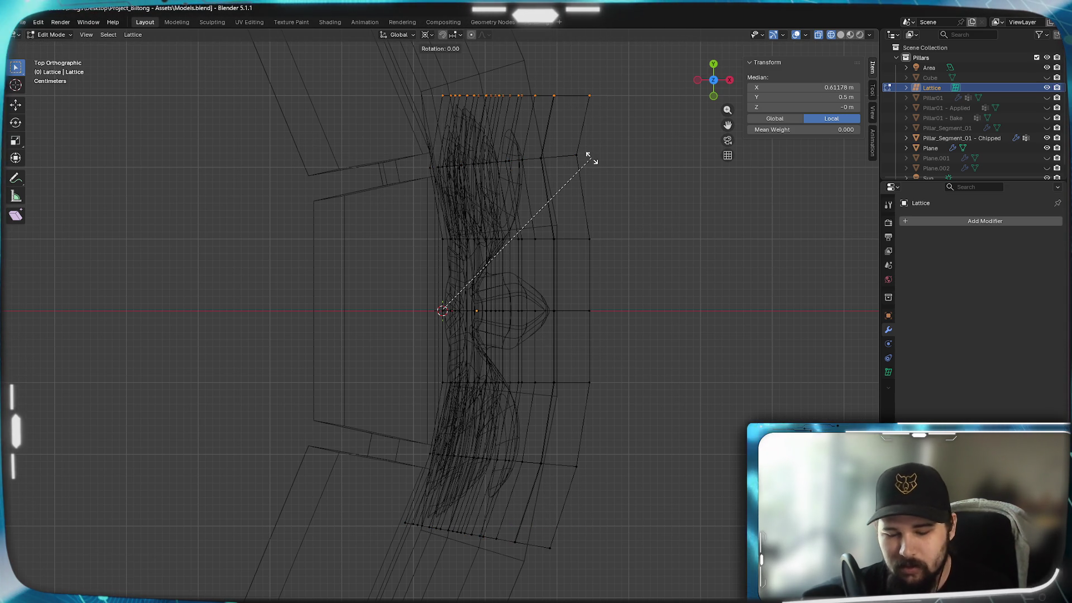
text(-10)
key(Return)
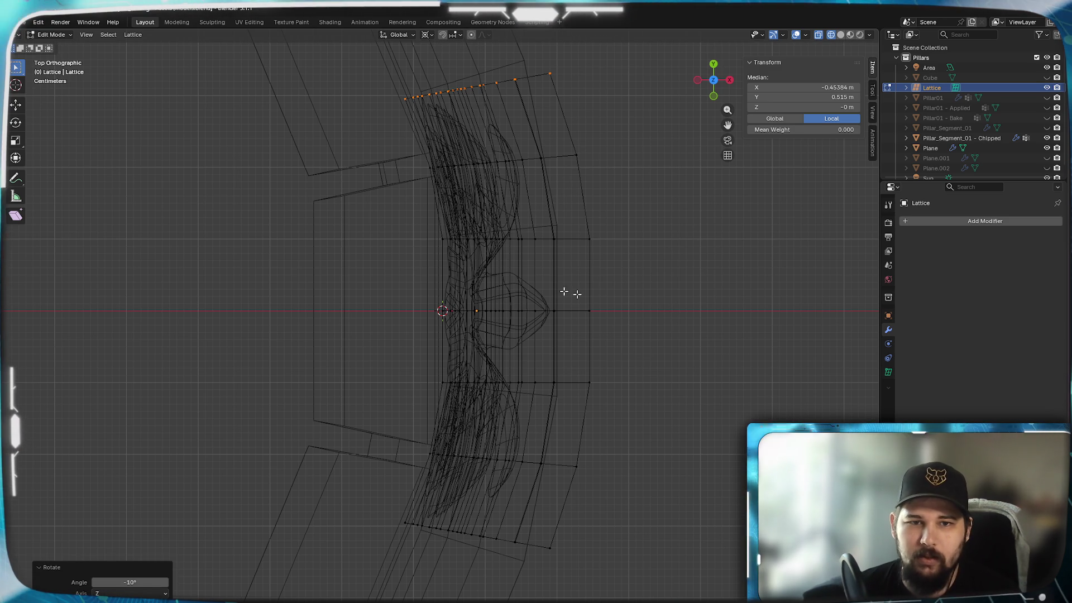
Leave Edit Mode, select the pillar segment and enable its Subdivision viewport display
key(Tab)
click(346, 199)
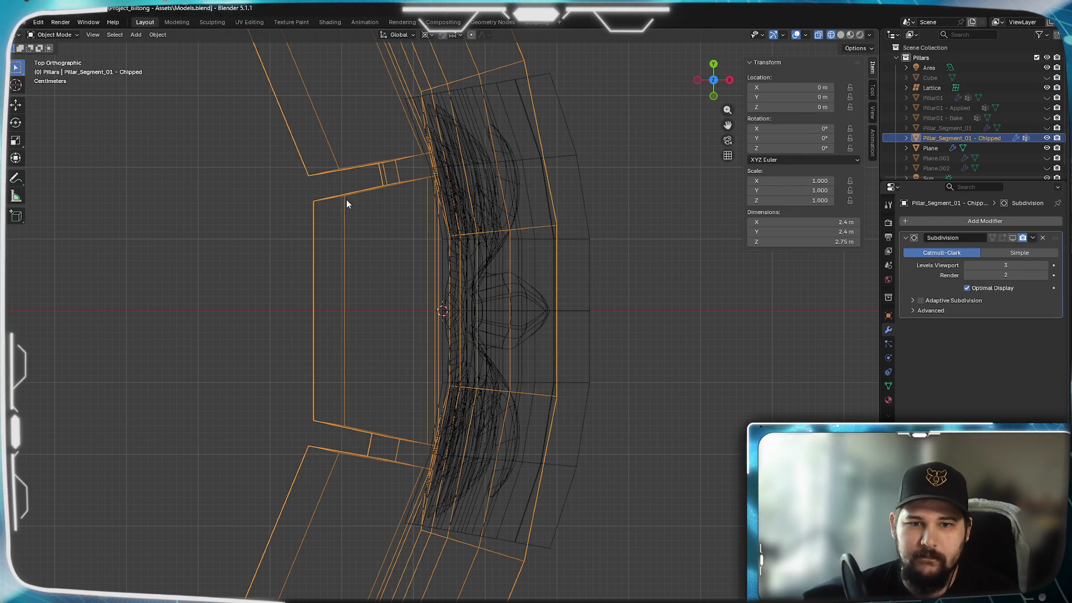
click(1012, 237)
key(z)
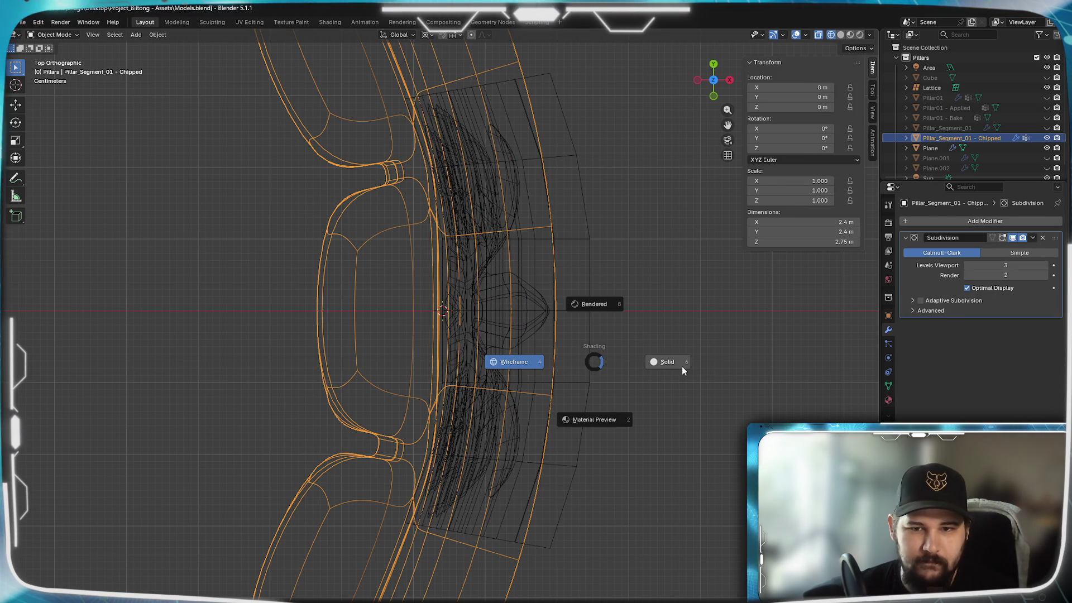
click(681, 367)
mouse_move(615, 450)
middle_down()
mouse_move(584, 447)
mouse_move(492, 350)
middle_up()
scroll(492, 350, up, 5)
mouse_move(436, 319)
middle_down()
mouse_move(428, 306)
mouse_move(472, 216)
mouse_move(474, 279)
mouse_move(441, 388)
mouse_move(542, 436)
mouse_move(550, 485)
mouse_move(641, 430)
mouse_move(538, 371)
mouse_move(583, 268)
mouse_move(599, 382)
mouse_move(454, 349)
mouse_move(438, 399)
mouse_move(377, 387)
mouse_move(429, 387)
middle_up()
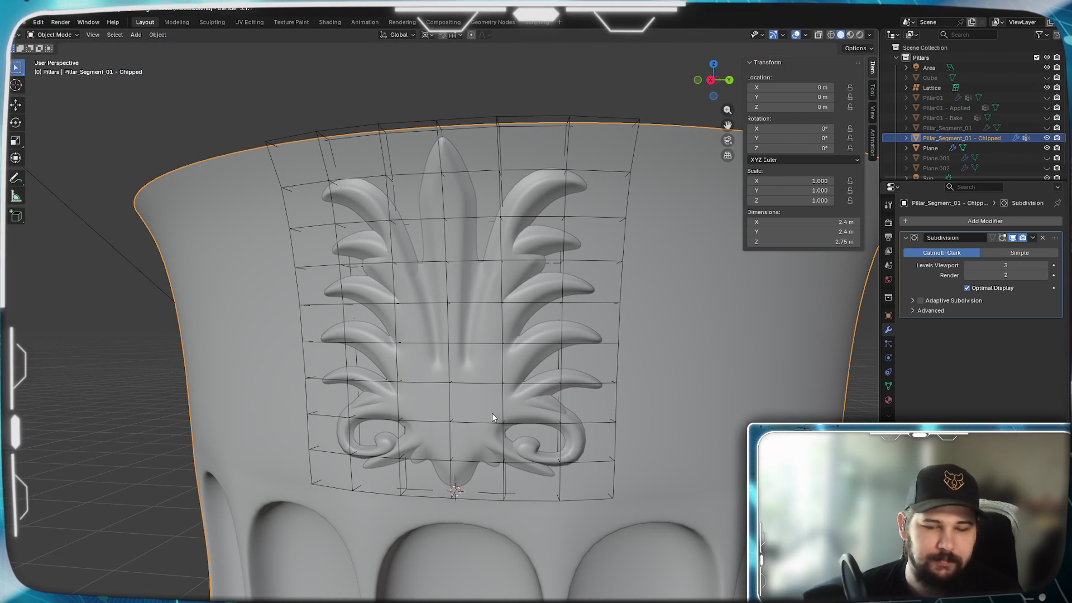
scroll(492, 416, down, 5)
mouse_move(492, 416)
middle_down()
mouse_move(525, 422)
mouse_move(511, 514)
mouse_move(485, 428)
mouse_move(399, 410)
mouse_move(439, 426)
mouse_move(427, 424)
middle_up()
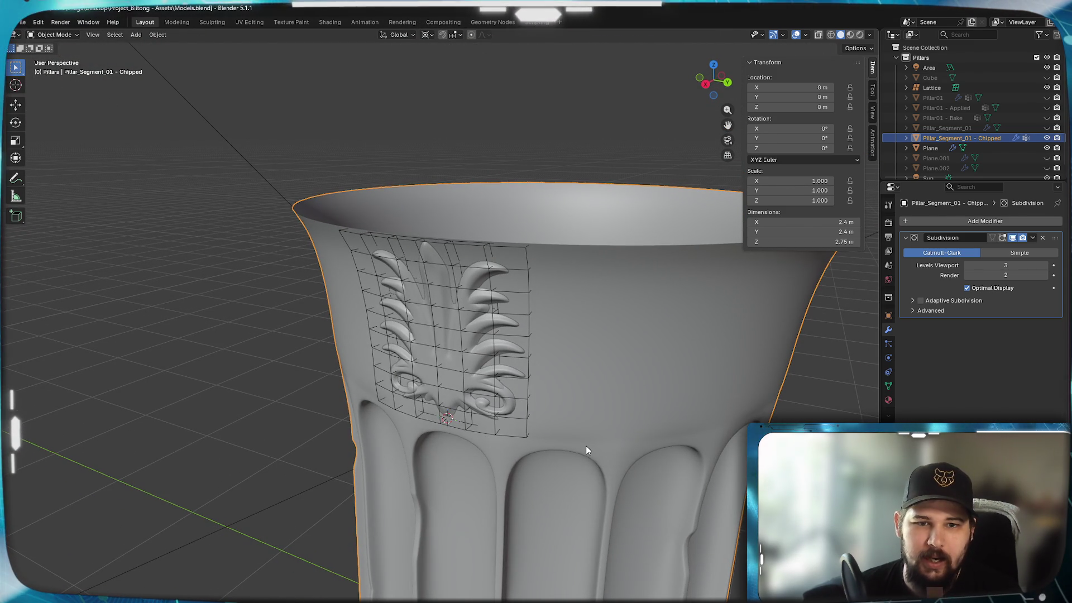
key(Tab)
key(Tab)
mouse_move(457, 311)
middle_down()
mouse_move(490, 329)
mouse_move(576, 338)
mouse_move(522, 359)
mouse_move(451, 339)
mouse_move(552, 380)
mouse_move(510, 399)
middle_up()
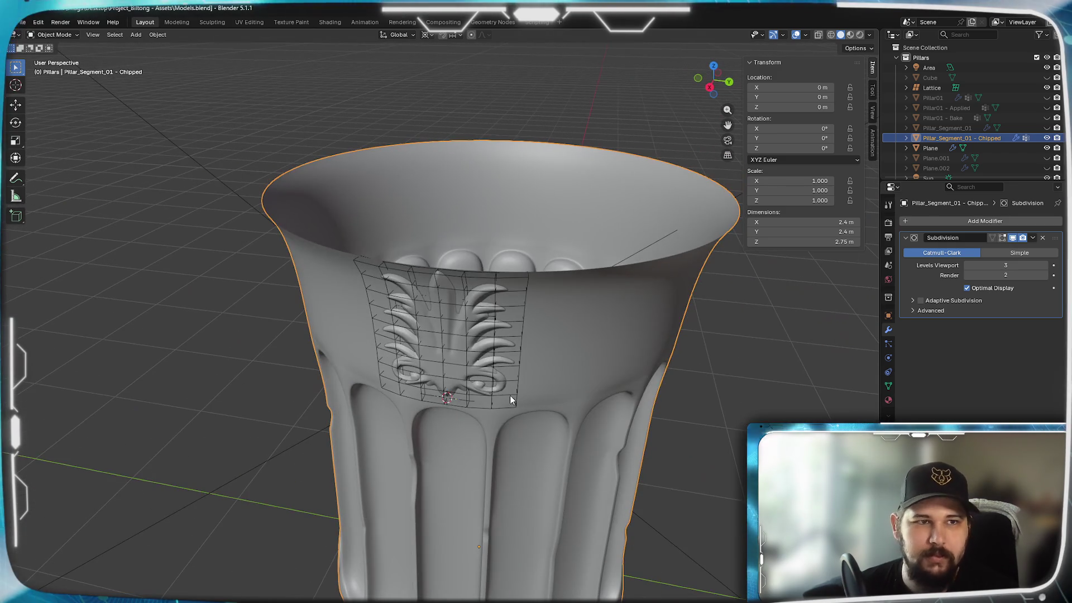
scroll(467, 396, up, 3)
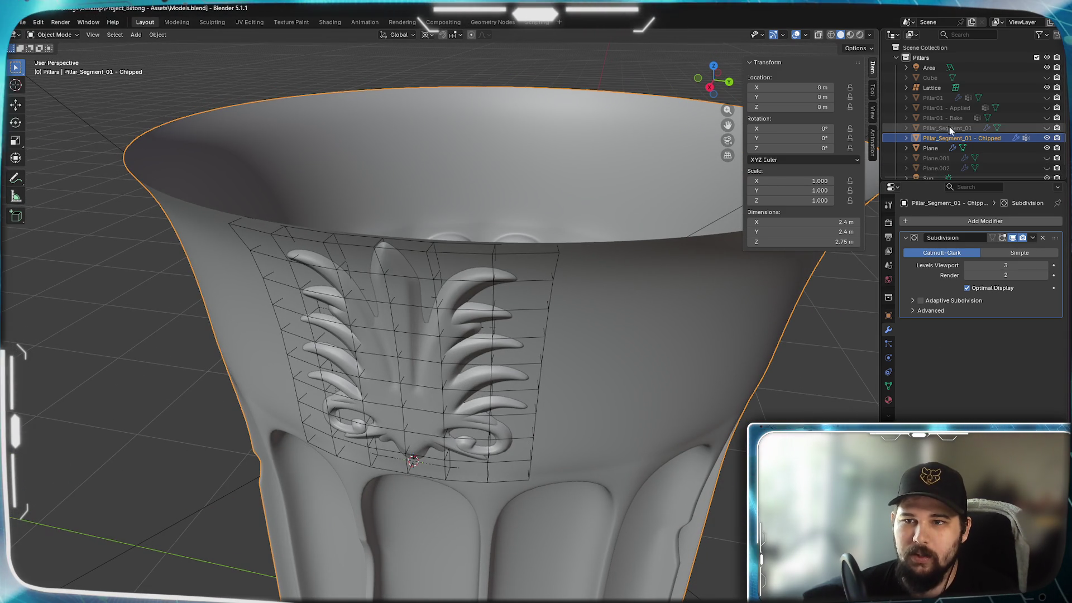
click(455, 303)
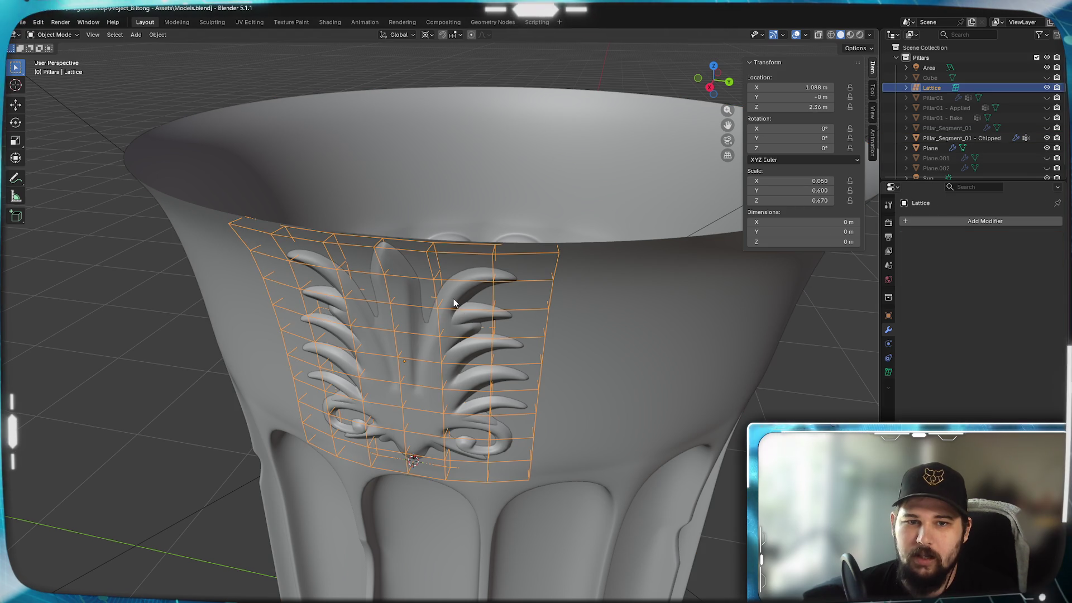
Duplicate the leaf ornament in place
click(453, 303)
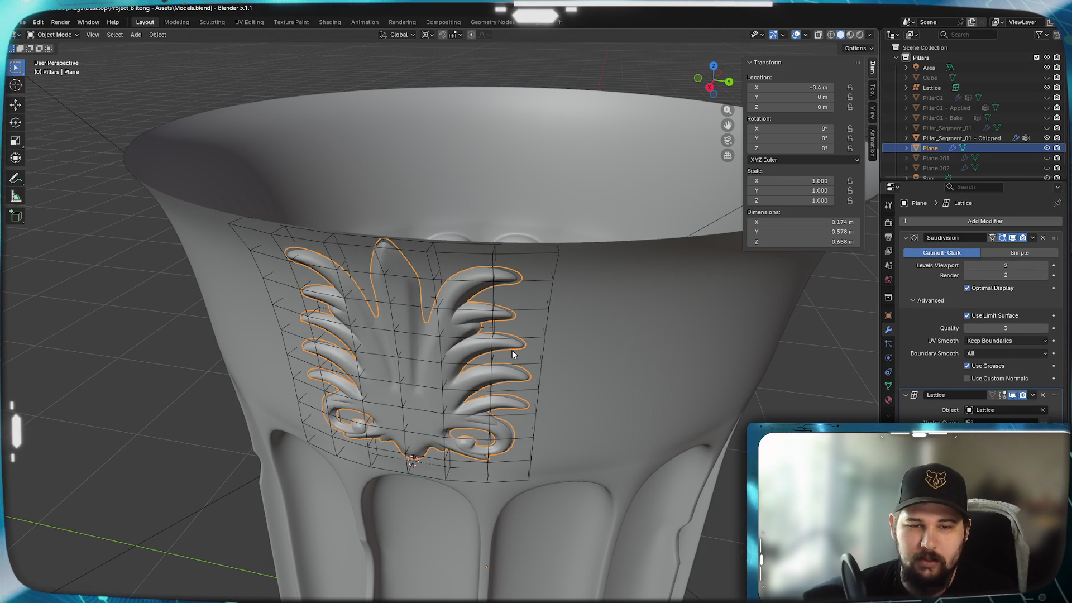
key(shift+d)
right_click(600, 176)
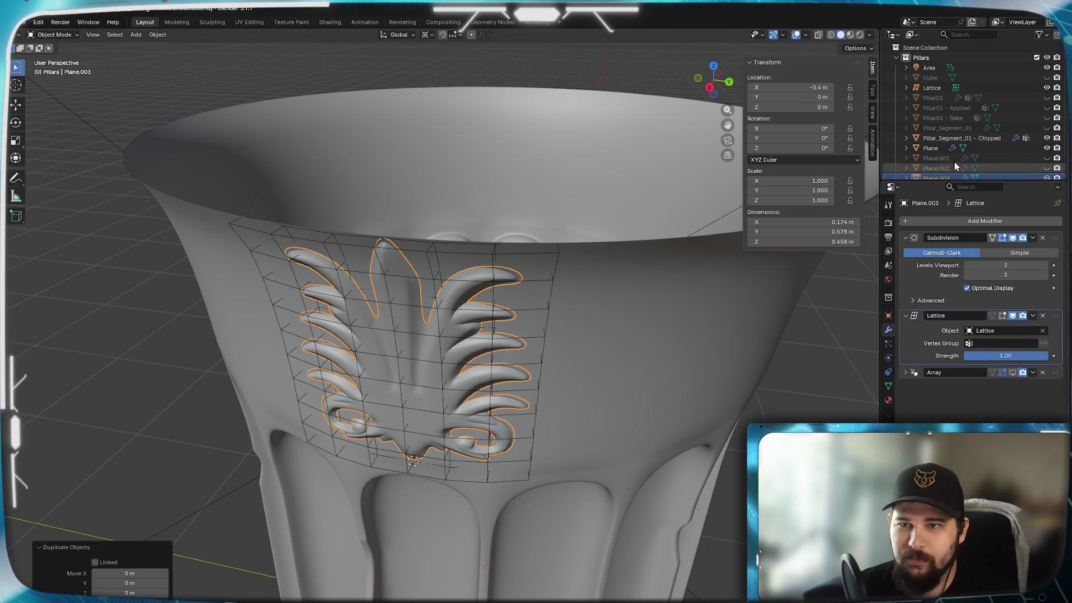
scroll(959, 142, down, 2)
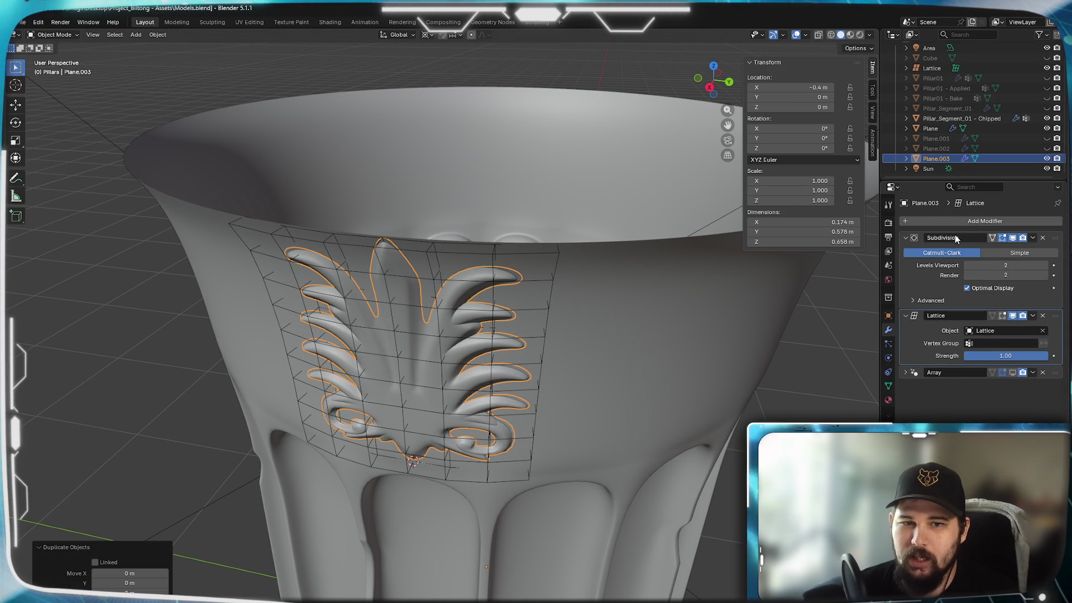
mouse_move(442, 318)
middle_down()
mouse_move(553, 263)
mouse_move(565, 296)
mouse_move(449, 282)
middle_up()
Move the Lattice modifier above Subdivision, then apply it to bake the bend
drag(1048, 318, 1063, 235)
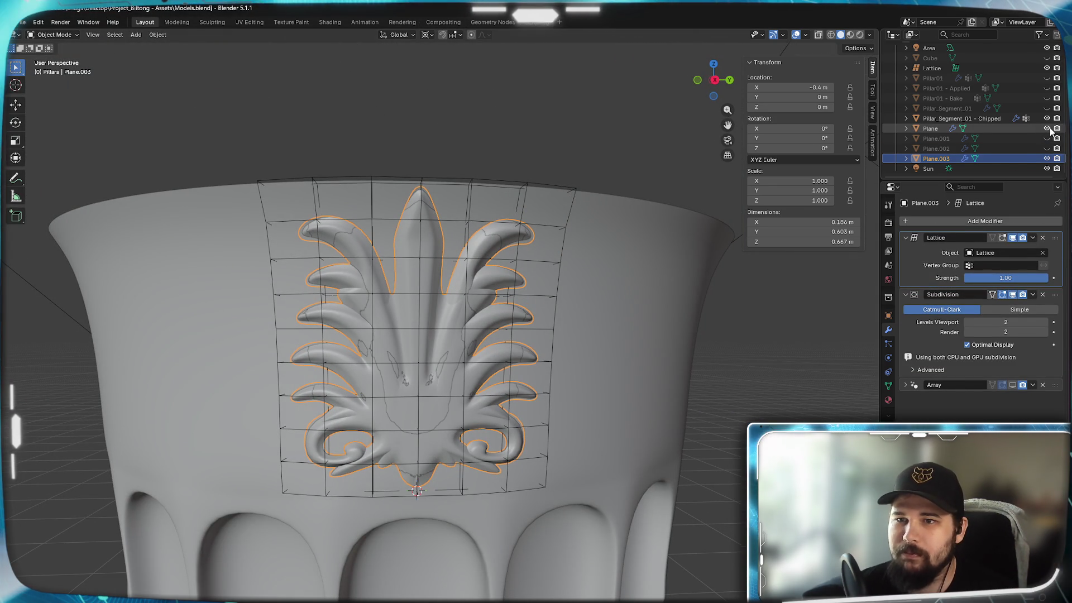
mouse_move(323, 303)
middle_down()
mouse_move(520, 361)
mouse_move(544, 318)
mouse_move(536, 343)
mouse_move(493, 308)
mouse_move(296, 285)
mouse_move(377, 329)
mouse_move(344, 285)
mouse_move(394, 297)
mouse_move(386, 287)
mouse_move(477, 387)
mouse_move(557, 380)
mouse_move(621, 349)
mouse_move(591, 345)
mouse_move(525, 388)
mouse_move(908, 396)
middle_up()
scroll(378, 328, up, 5)
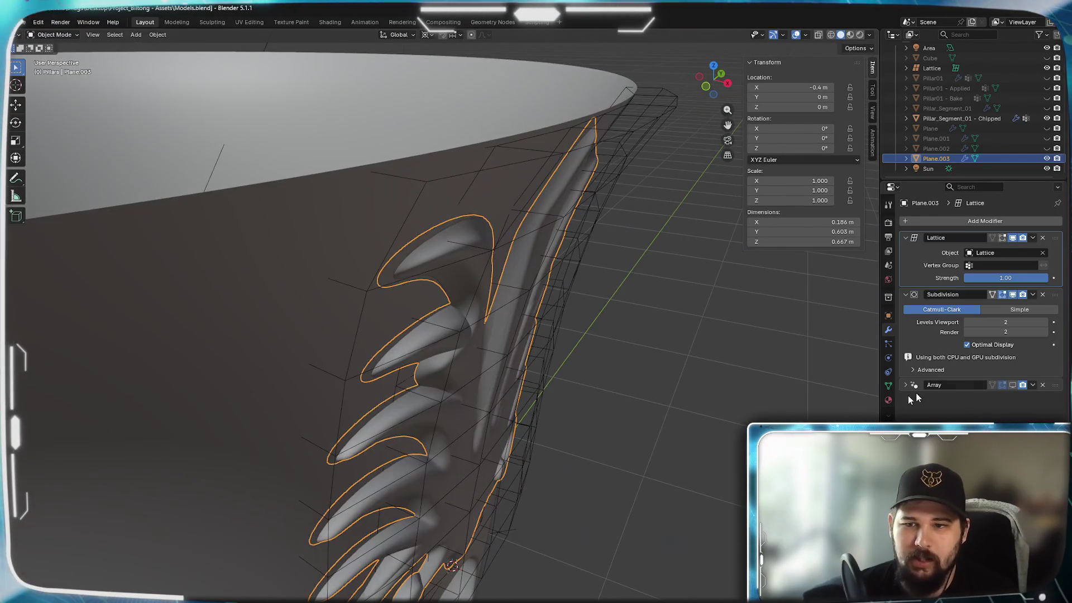
click(1033, 238)
click(998, 250)
Hide the lattice cage, return the ornament to Object Mode and bring up the Ctrl+A Apply menu
mouse_move(558, 323)
middle_down()
mouse_move(437, 330)
mouse_move(545, 225)
middle_up()
key(Tab)
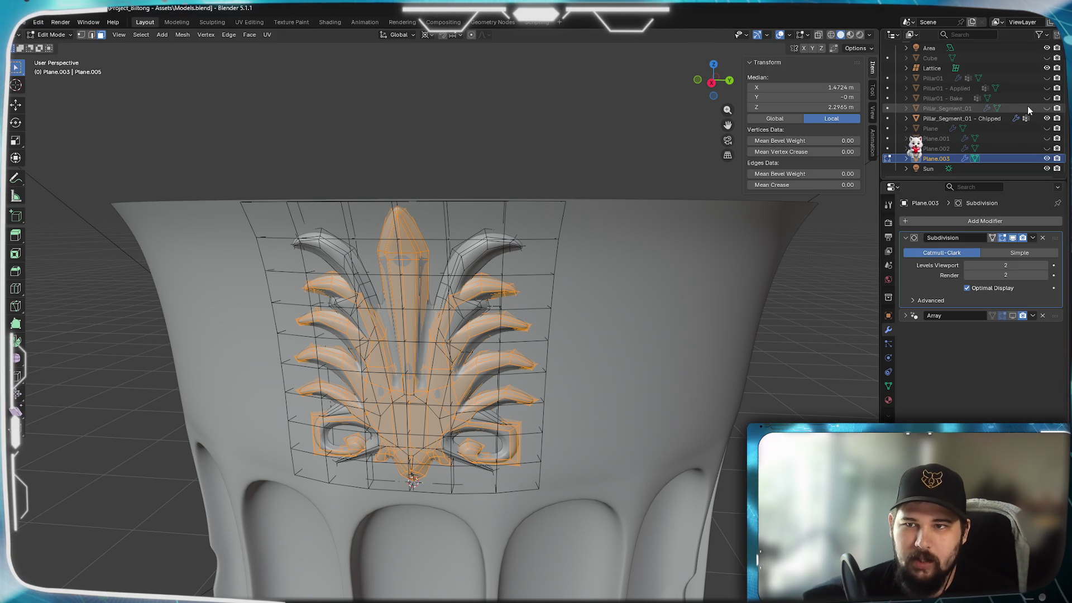
click(1047, 67)
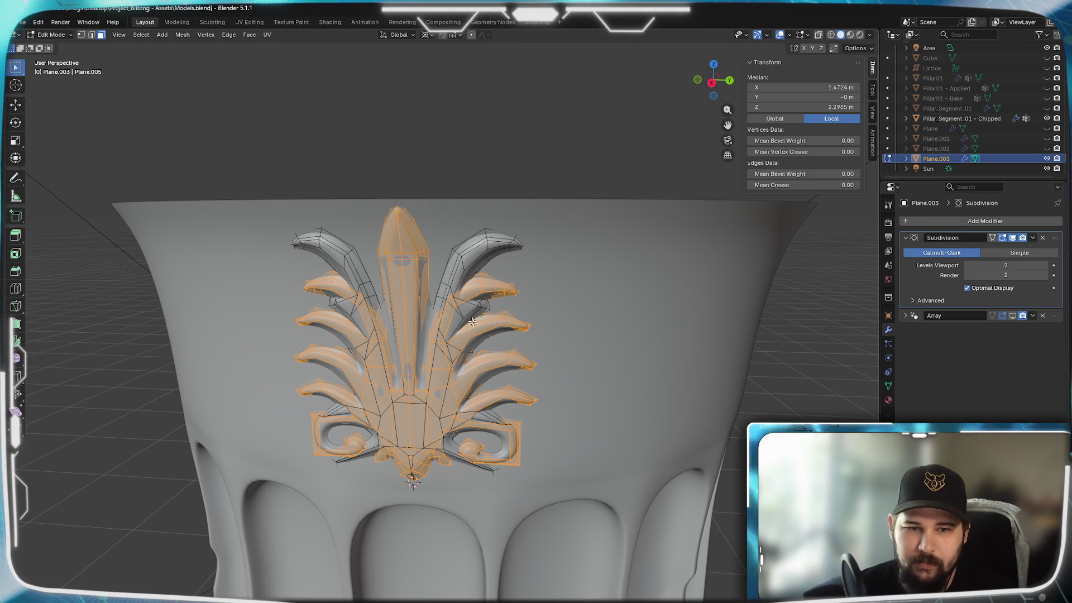
mouse_move(317, 172)
middle_down()
mouse_move(409, 266)
mouse_move(390, 267)
middle_up()
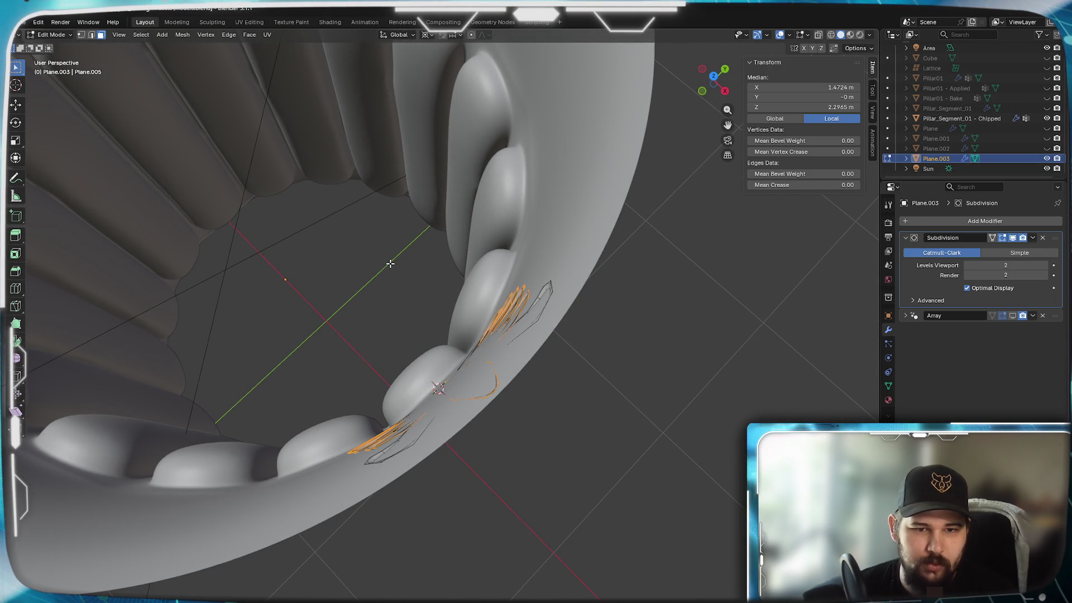
key(Tab)
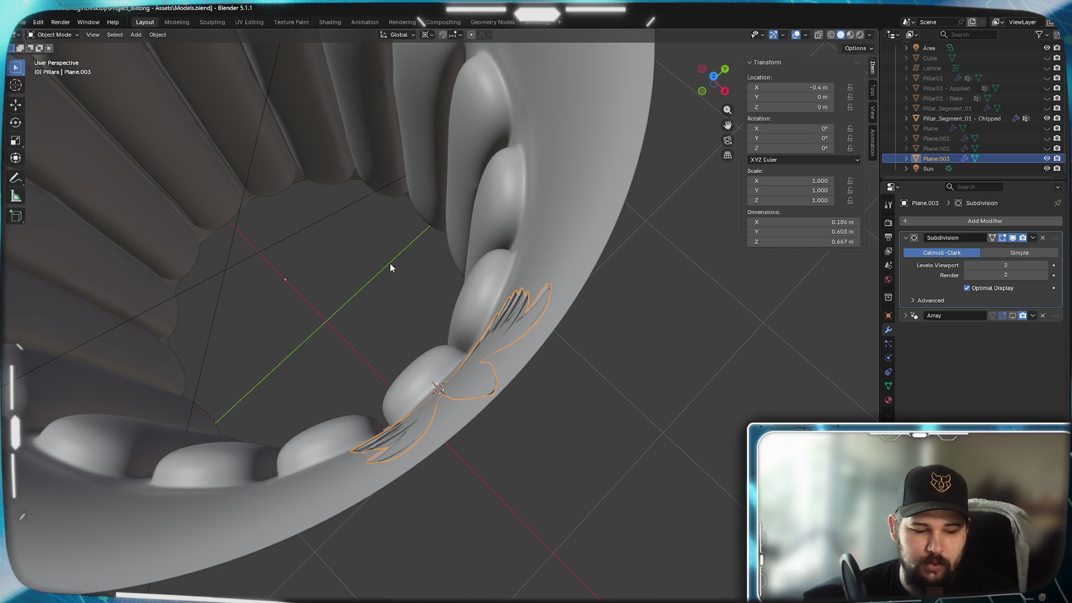
key(ctrl+a)
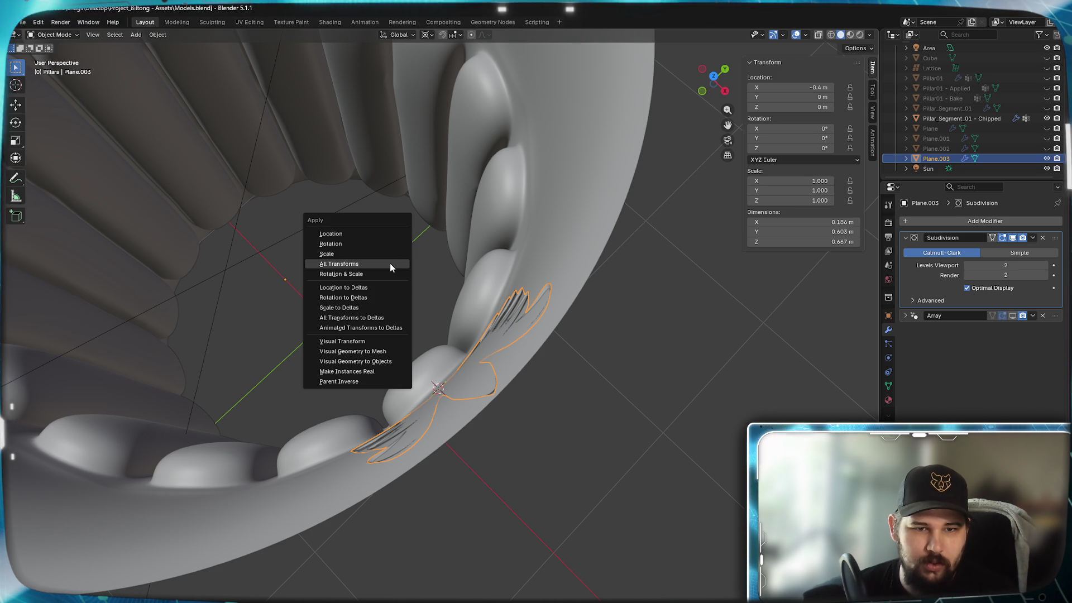
Apply all transforms to Plane.003 and enter Edit Mode on the ornament mesh
click(390, 263)
mouse_move(470, 369)
middle_down()
mouse_move(438, 439)
mouse_move(410, 375)
mouse_move(468, 405)
middle_up()
key(Tab)
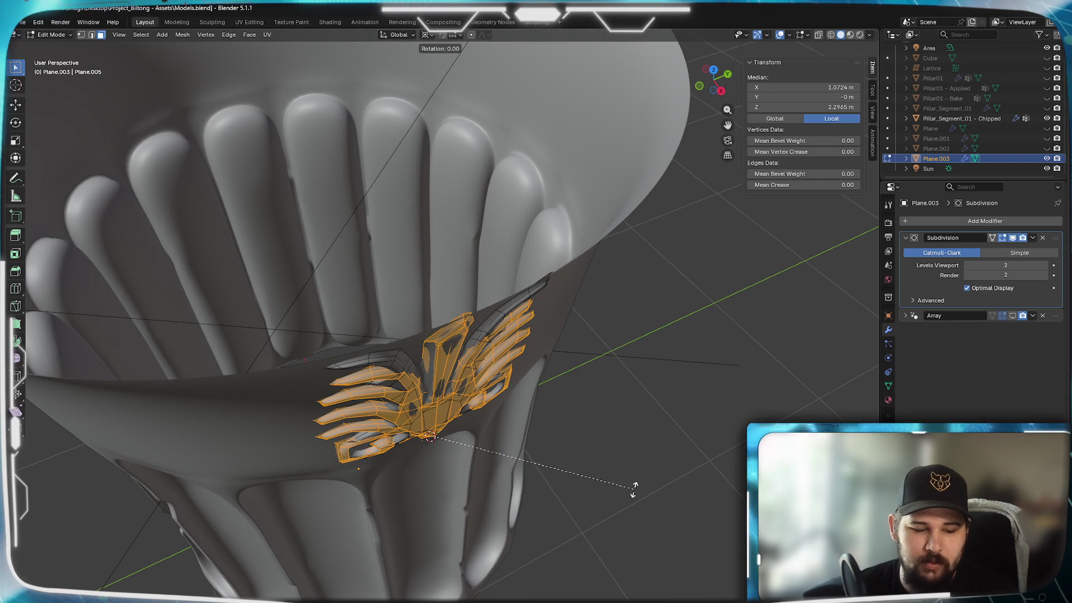
key(z)
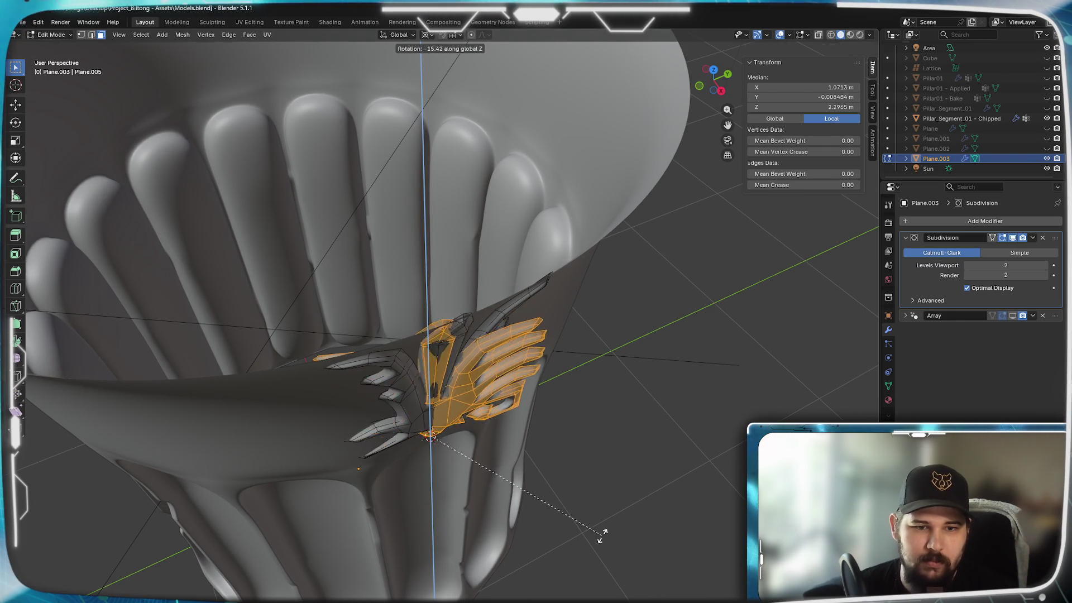
key(Return)
Set the pivot point to 3D Cursor and snap the cursor to the world origin
click(426, 35)
click(432, 43)
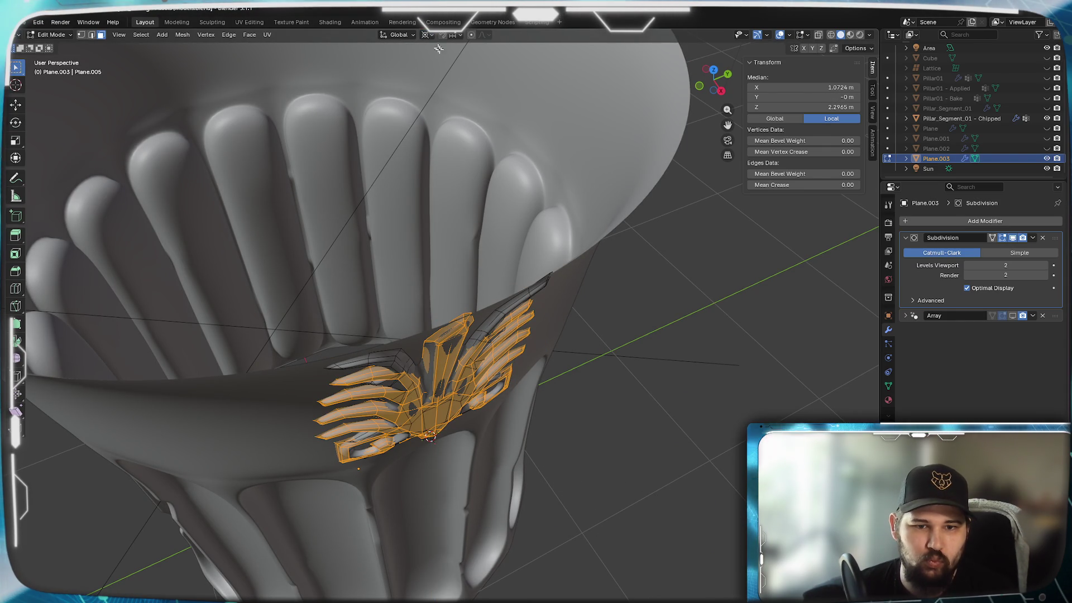
key(shift+s)
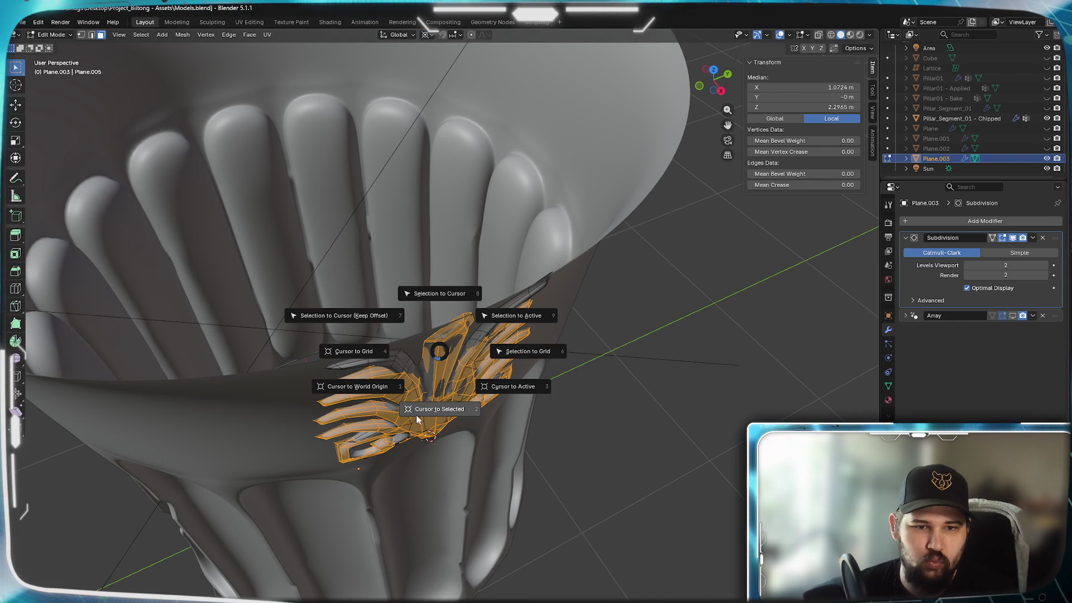
click(380, 384)
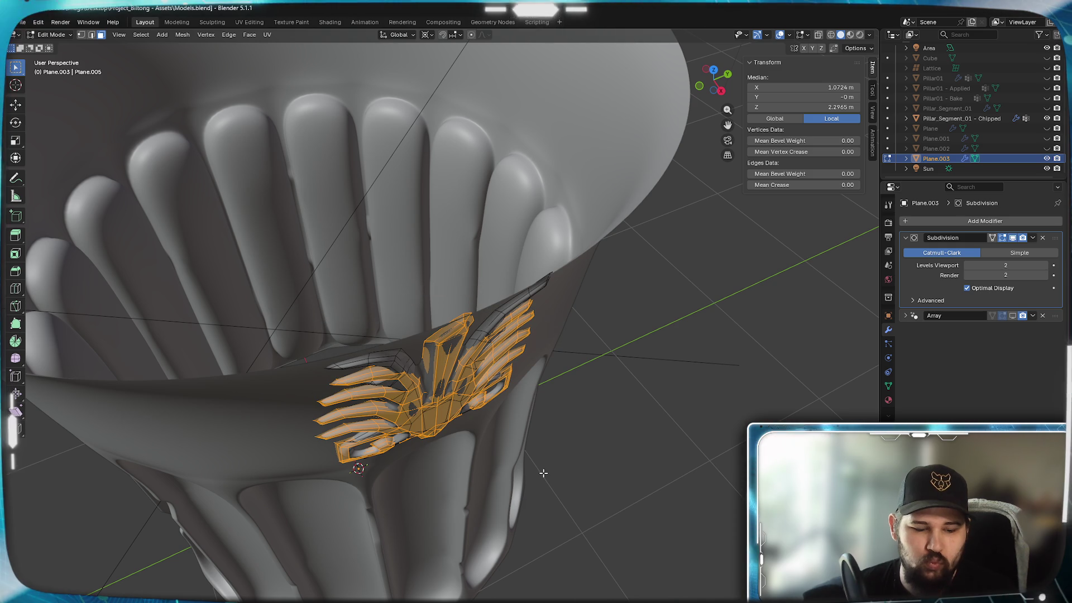
Rotate the leaf 22.5° around the Z axis about the column centre
key(r)
key(z)
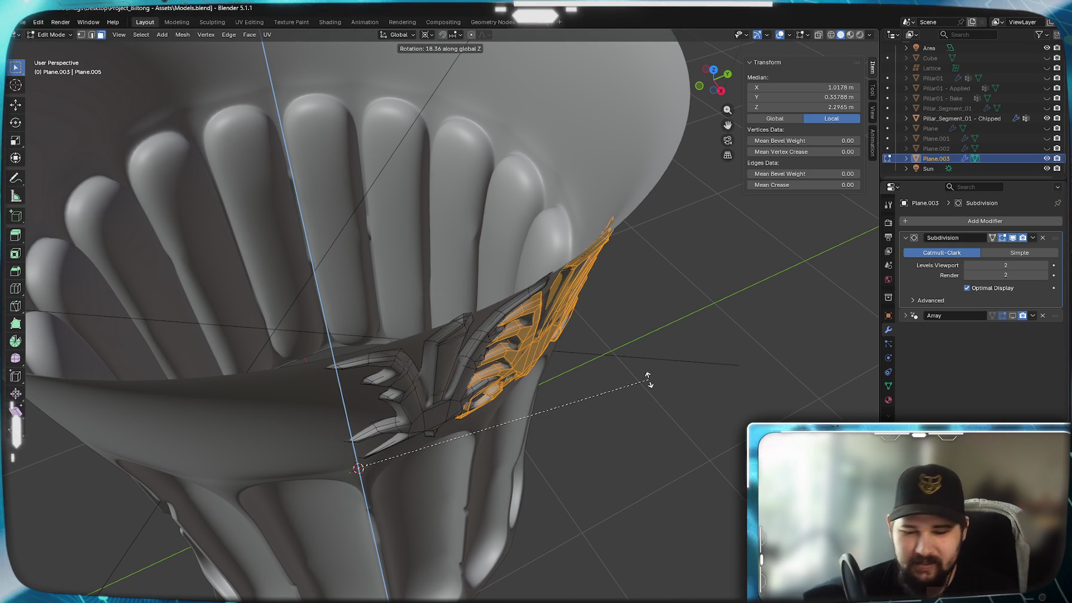
text(-22.5)
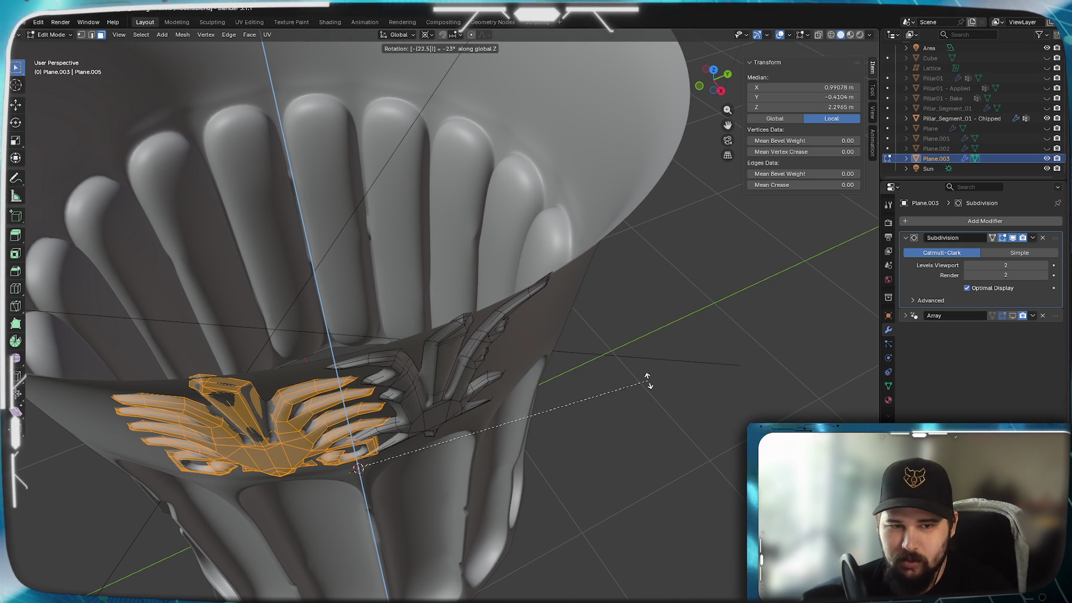
key(minus)
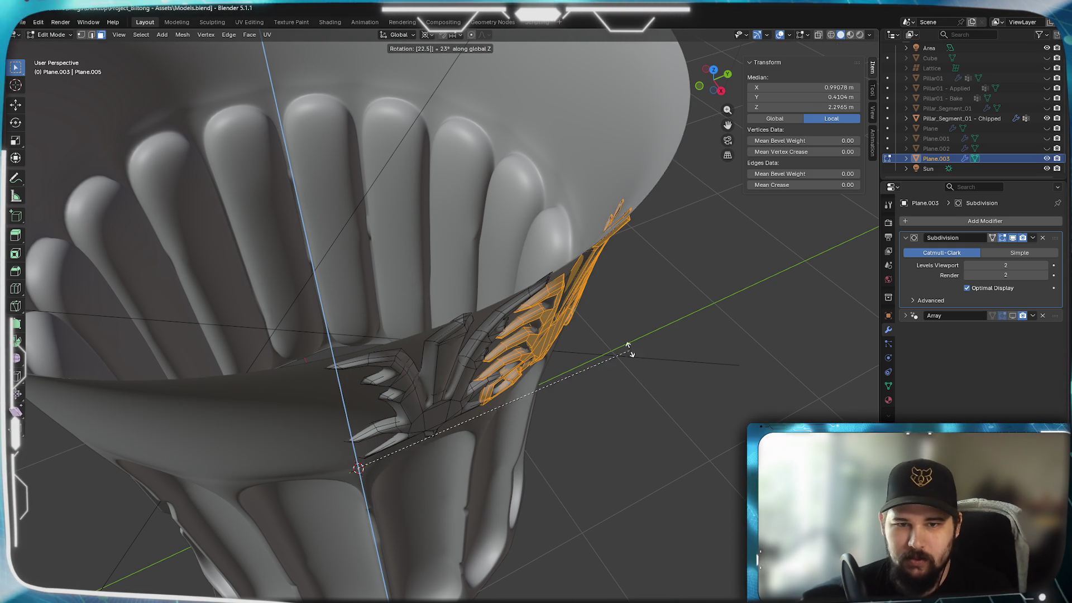
key(Return)
middle_drag(644, 335, 475, 361)
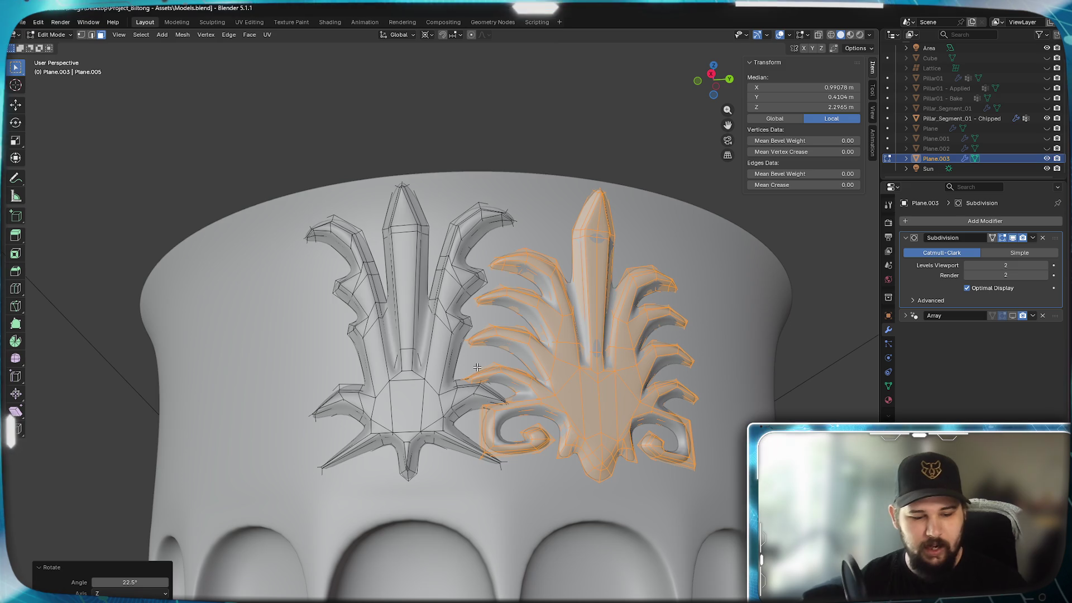
scroll(477, 366, down, 3)
mouse_move(464, 368)
middle_down()
mouse_move(563, 435)
mouse_move(592, 486)
middle_up()
Rotate the leaf a further 11° about Z and leave Edit Mode
key(z)
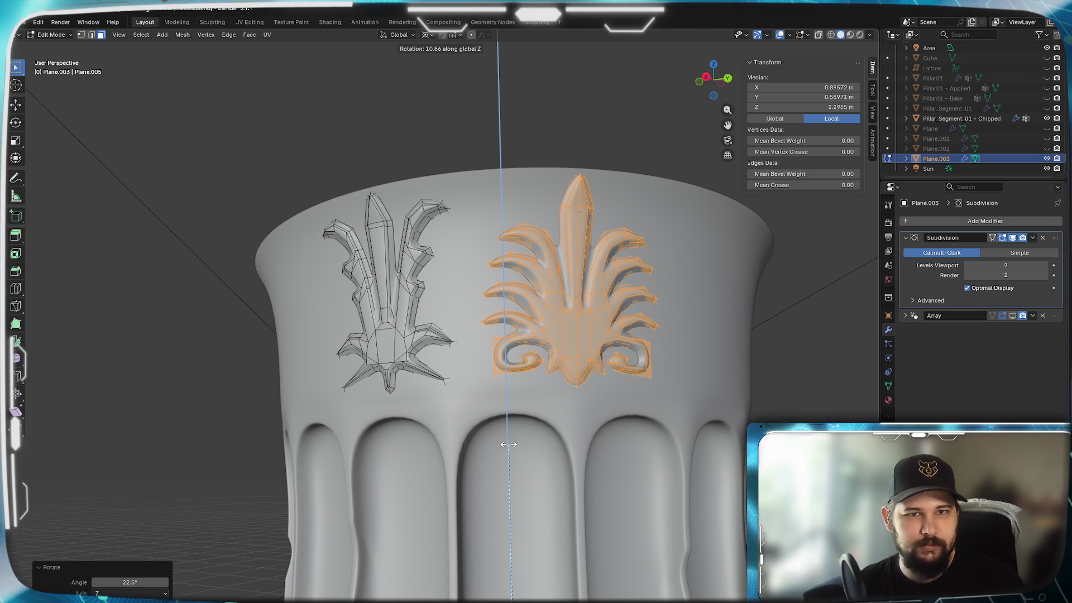
text(11)
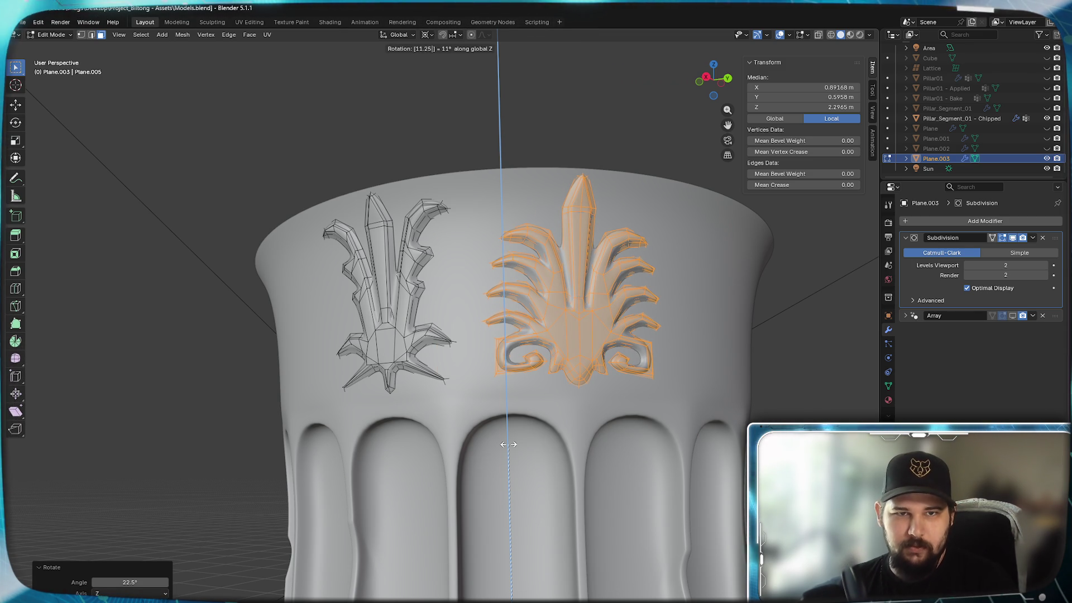
key(Tab)
mouse_move(522, 389)
middle_down()
mouse_move(427, 373)
mouse_move(468, 455)
mouse_move(400, 427)
middle_up()
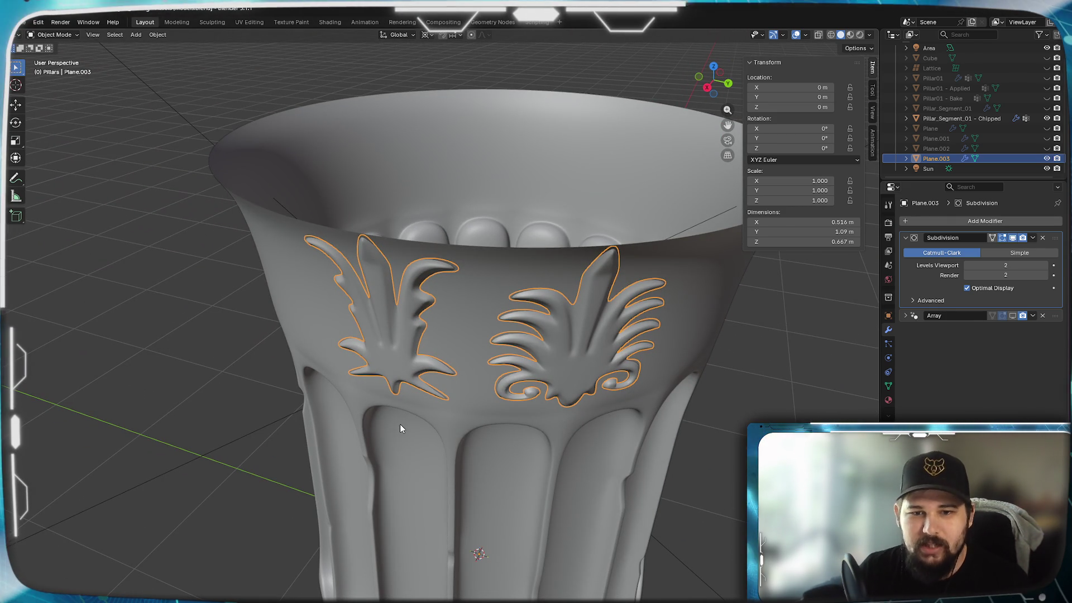
Expand Plane.003's Array modifier panel, showing Circle shape and Count 8
mouse_move(400, 424)
middle_down()
mouse_move(448, 322)
mouse_move(402, 356)
mouse_move(413, 375)
mouse_move(402, 328)
mouse_move(500, 383)
mouse_move(463, 380)
middle_up()
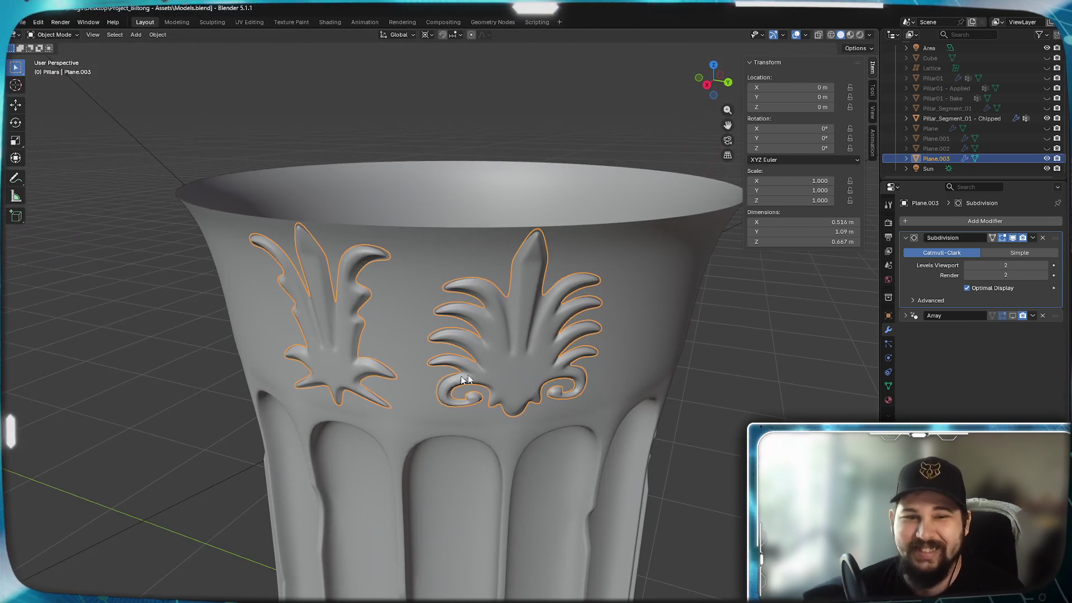
click(904, 316)
mouse_move(677, 424)
middle_down()
mouse_move(682, 390)
mouse_move(701, 426)
mouse_move(686, 411)
mouse_move(811, 385)
middle_up()
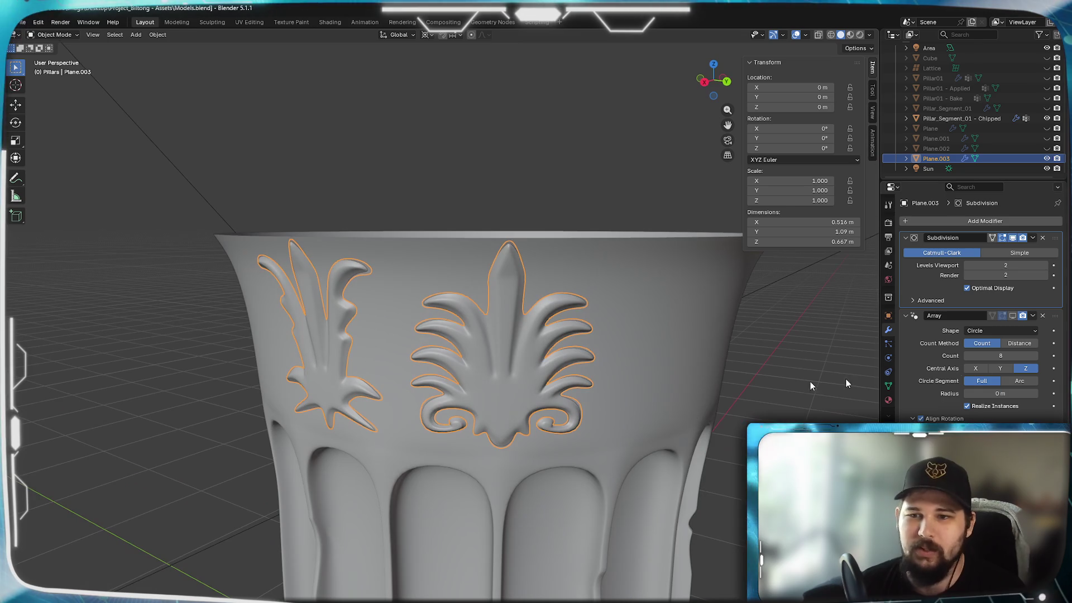
Show the Array in the viewport and try Counts 7, 6 and 5, with Central Axis X, then Z
click(1012, 315)
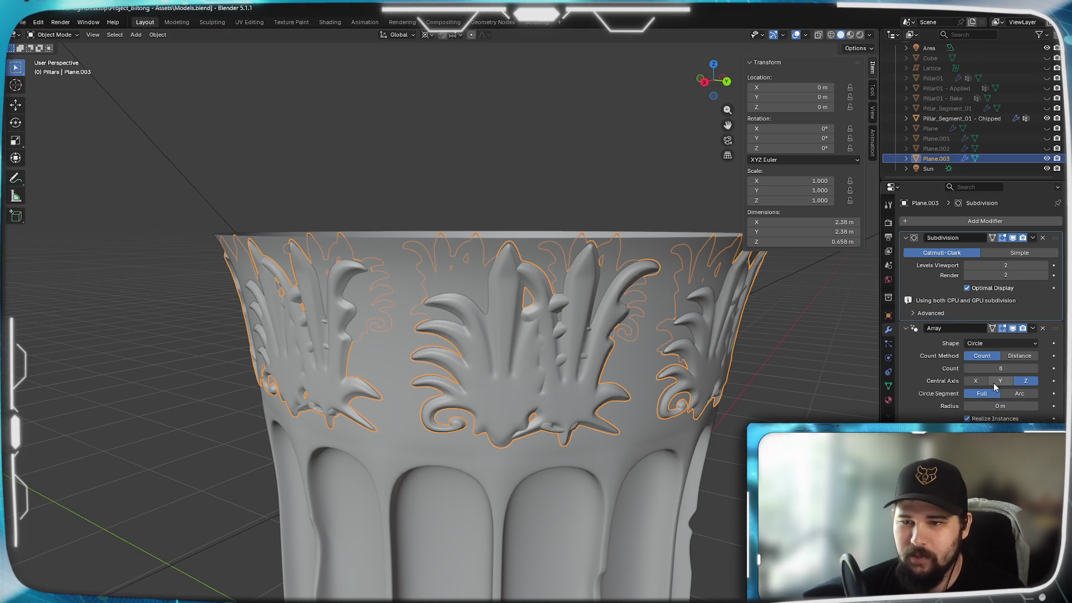
click(970, 373)
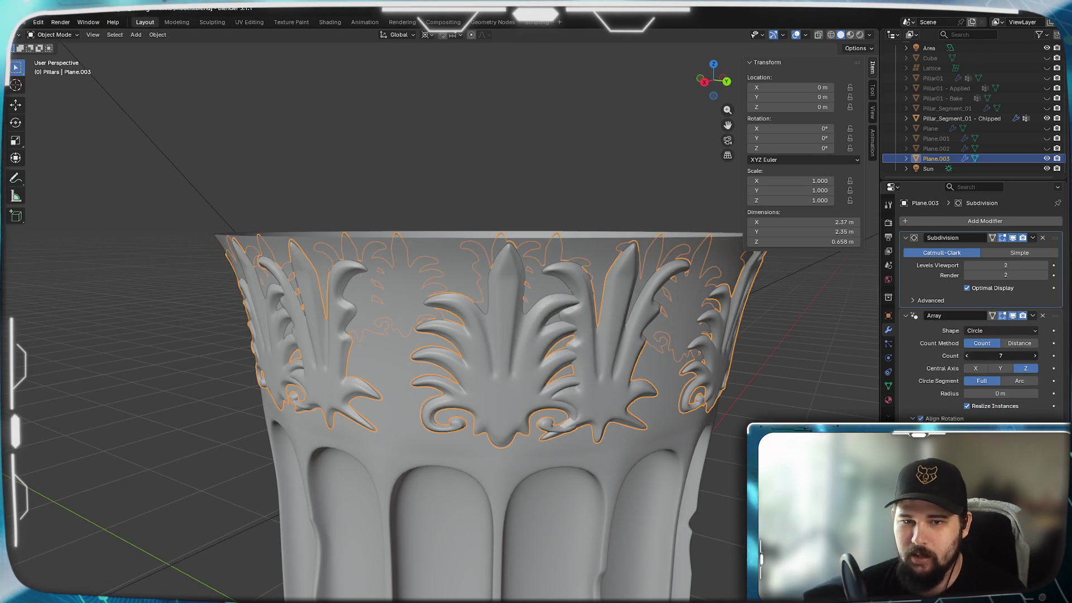
click(969, 373)
click(970, 374)
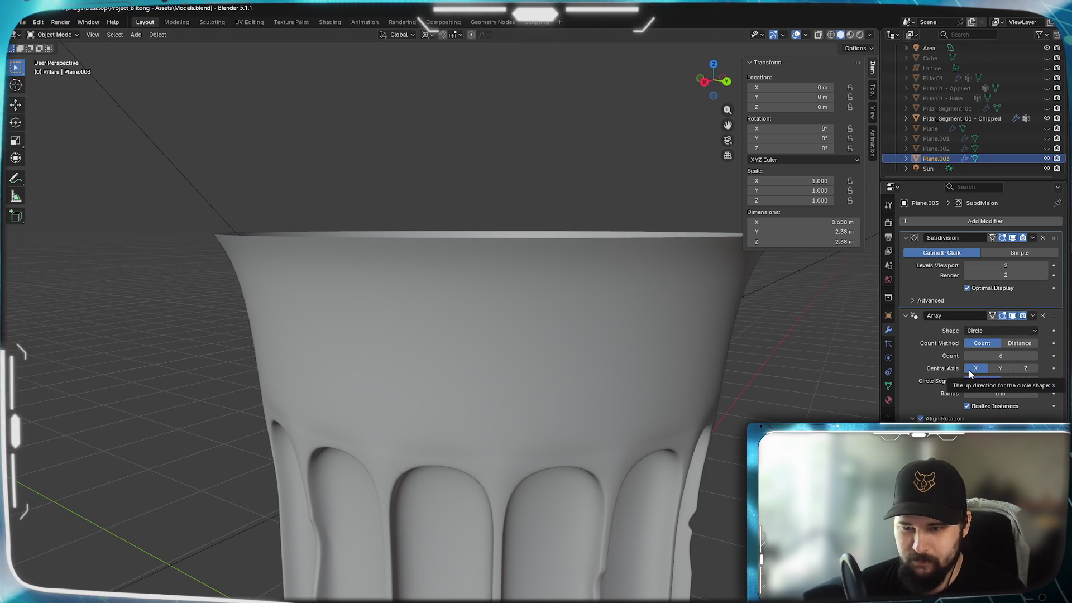
click(1025, 368)
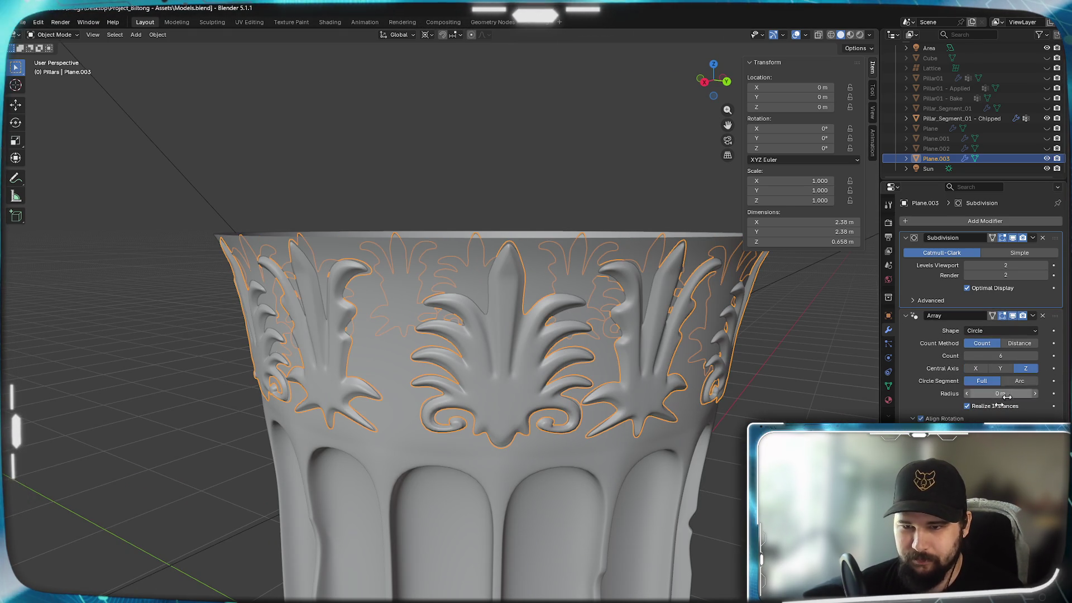
click(968, 355)
Compare 5 and 6 copies around the capital, settle on Count 6, and begin a Z rotation in Edit Mode
scroll(628, 413, down, 2)
mouse_move(628, 410)
middle_down()
mouse_move(571, 391)
mouse_move(642, 413)
mouse_move(734, 419)
mouse_move(749, 397)
middle_up()
mouse_move(565, 342)
middle_down()
mouse_move(579, 391)
mouse_move(560, 450)
mouse_move(510, 388)
mouse_move(480, 384)
mouse_move(518, 388)
middle_up()
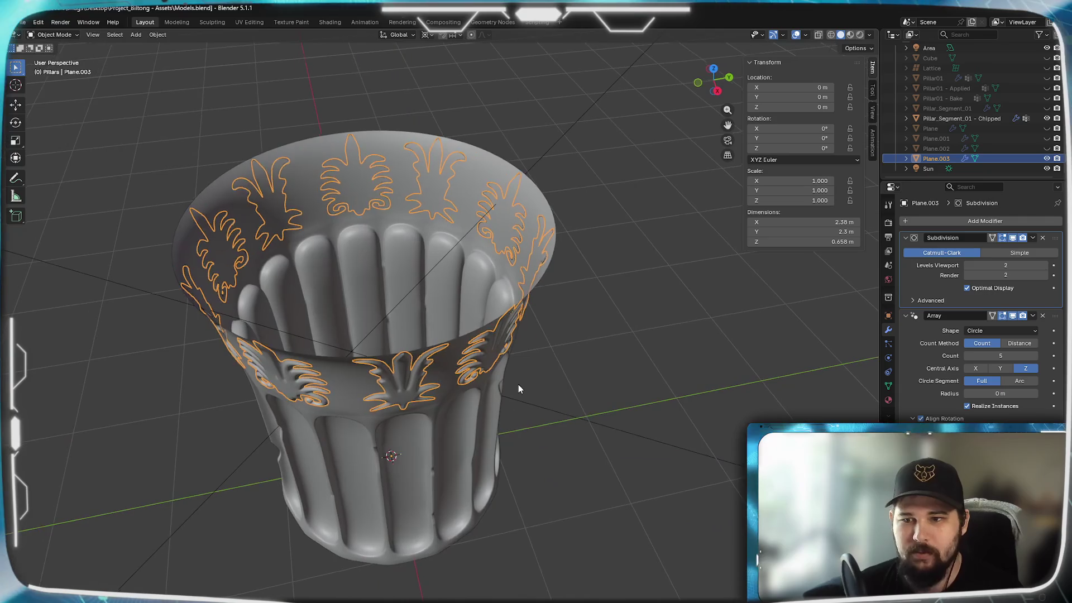
mouse_move(551, 424)
middle_down()
mouse_move(479, 423)
mouse_move(494, 364)
mouse_move(439, 363)
mouse_move(462, 371)
mouse_move(448, 380)
mouse_move(454, 393)
middle_up()
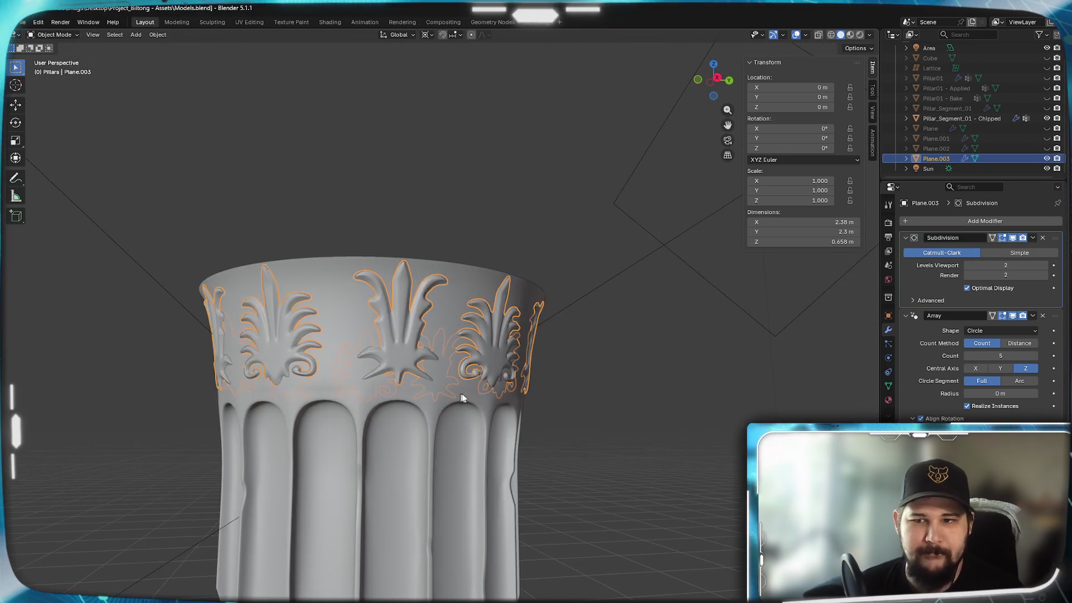
click(1035, 356)
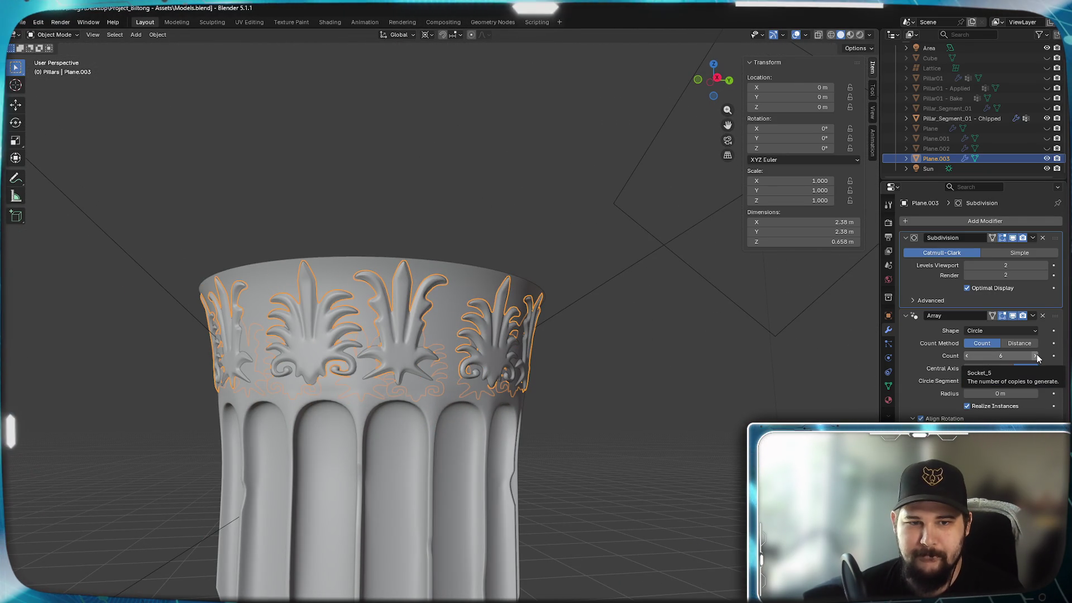
mouse_move(447, 415)
middle_down()
mouse_move(354, 394)
mouse_move(344, 396)
mouse_move(430, 410)
mouse_move(318, 401)
mouse_move(363, 407)
middle_up()
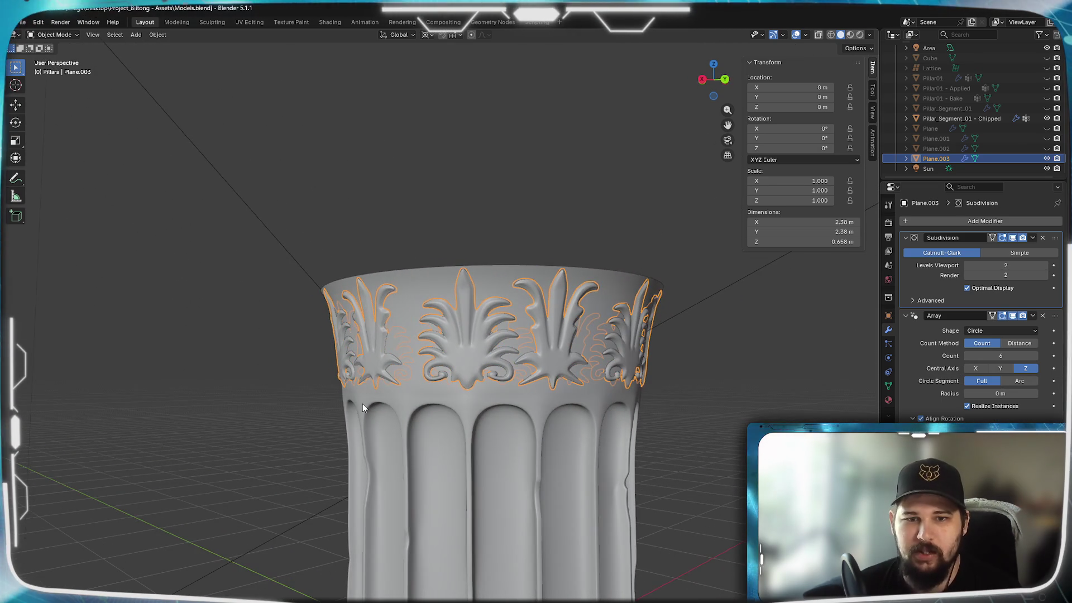
click(966, 357)
mouse_move(657, 428)
middle_down()
mouse_move(564, 426)
mouse_move(612, 433)
mouse_move(581, 431)
middle_up()
click(1036, 358)
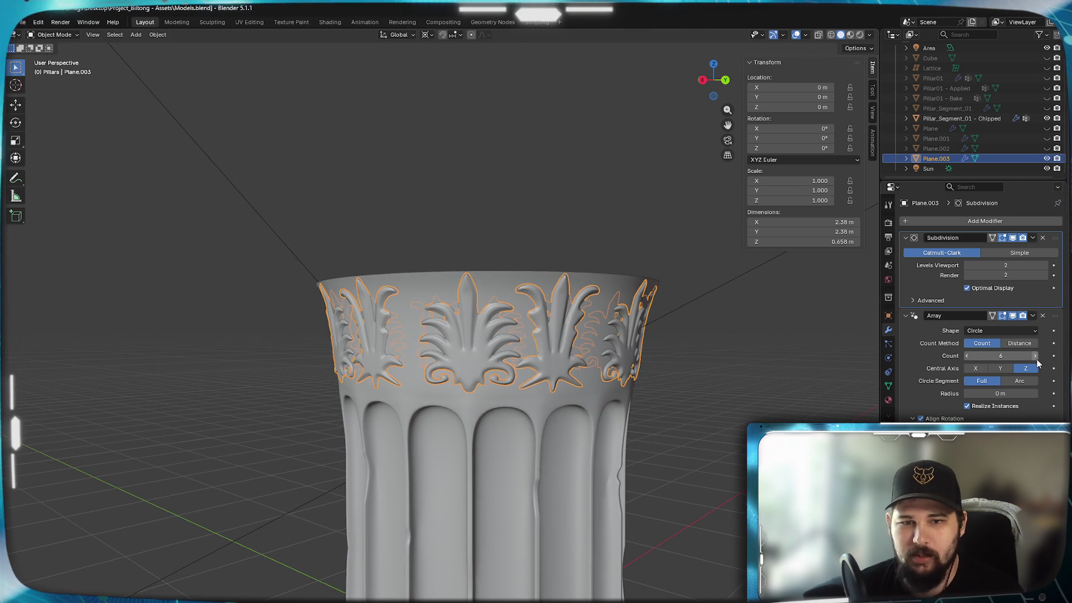
key(Tab)
key(z)
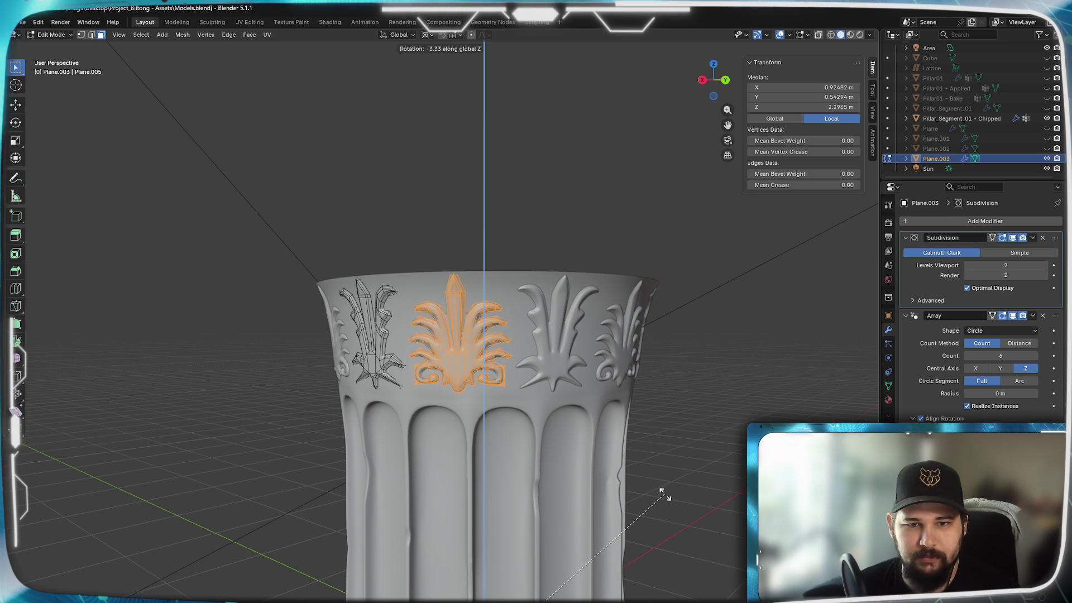
Confirm the leaf's slight Z rotation of about -3.33° and deselect all of the mesh
click(633, 422)
scroll(629, 426, down, 4)
mouse_move(629, 426)
middle_down()
mouse_move(484, 550)
mouse_move(420, 374)
mouse_move(357, 433)
mouse_move(412, 475)
mouse_move(392, 564)
mouse_move(420, 462)
middle_up()
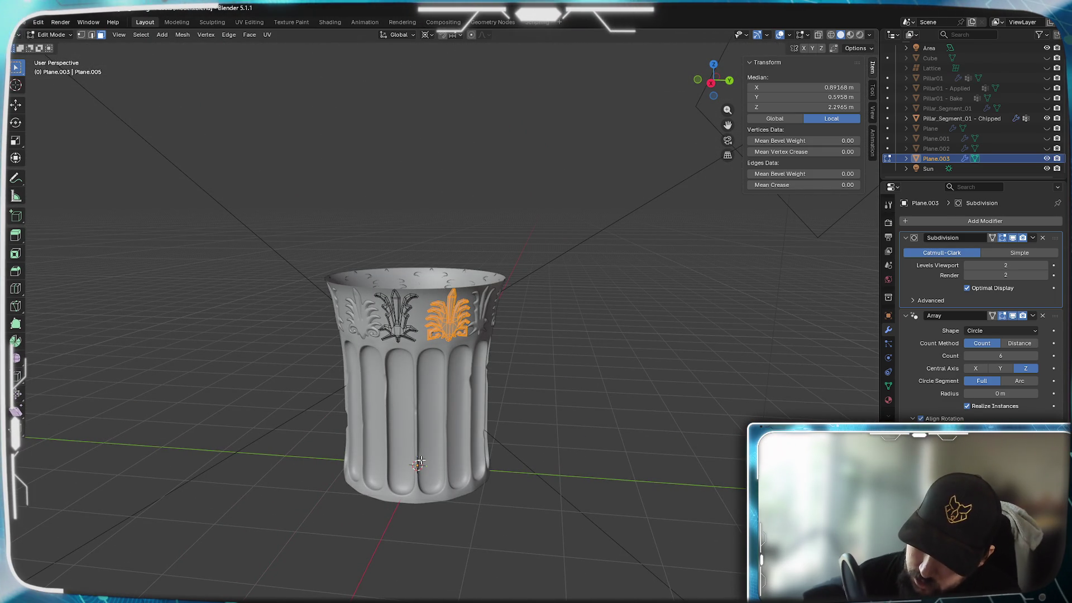
key(alt+a)
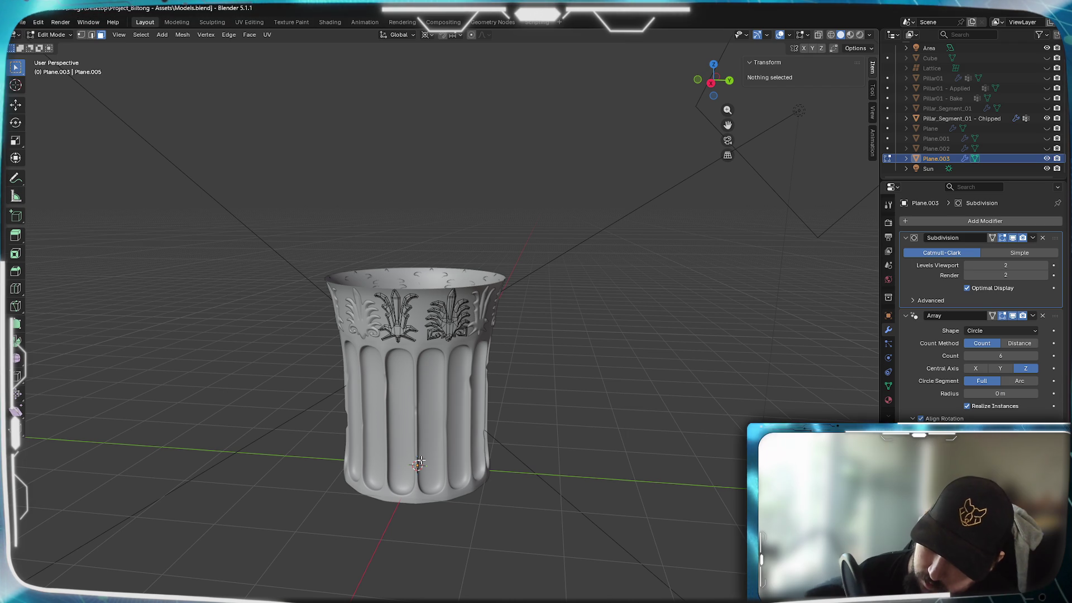
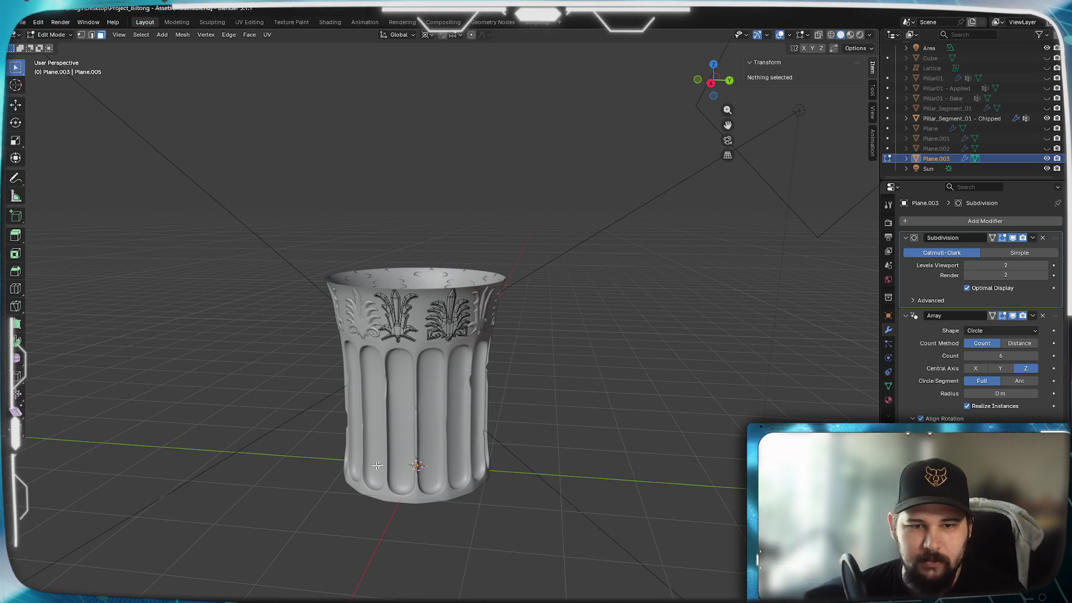
Select the entire right-hand palmette on the capital as one linked mesh island
mouse_move(590, 434)
middle_down()
mouse_move(526, 507)
mouse_move(503, 446)
mouse_move(572, 445)
middle_up()
scroll(479, 424, up, 3)
click(514, 378)
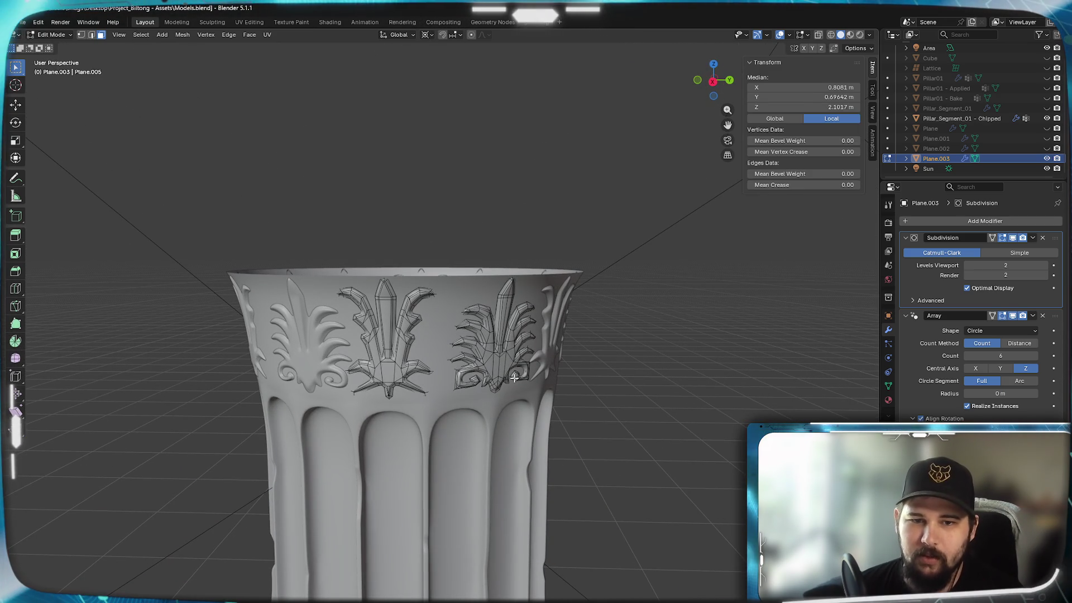
key(ctrl+l)
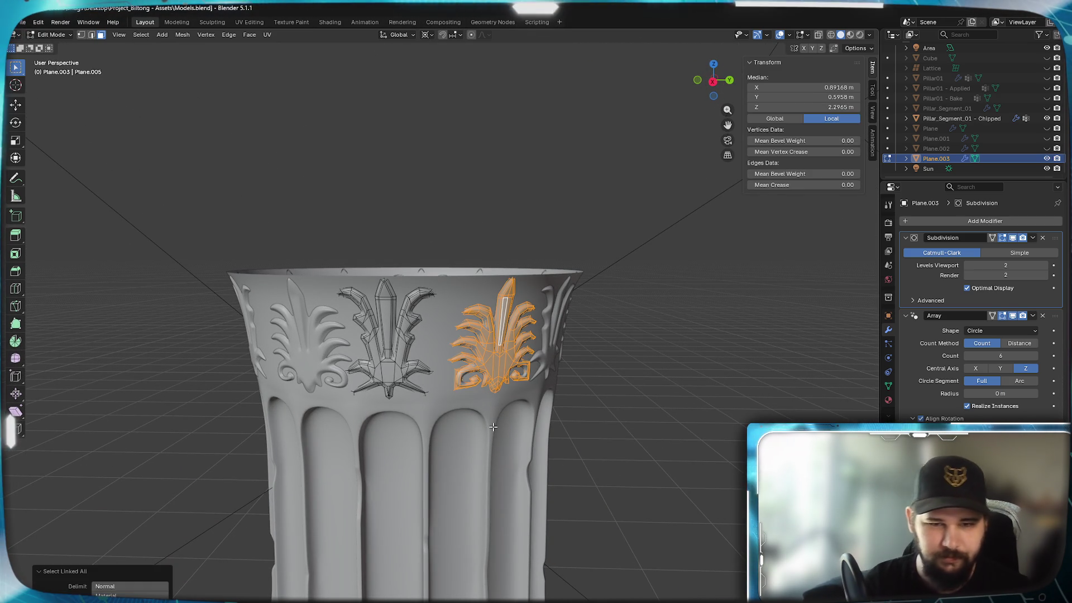
mouse_move(493, 427)
middle_down()
mouse_move(552, 430)
mouse_move(490, 442)
mouse_move(519, 505)
mouse_move(522, 557)
mouse_move(534, 509)
mouse_move(469, 473)
mouse_move(546, 466)
middle_up()
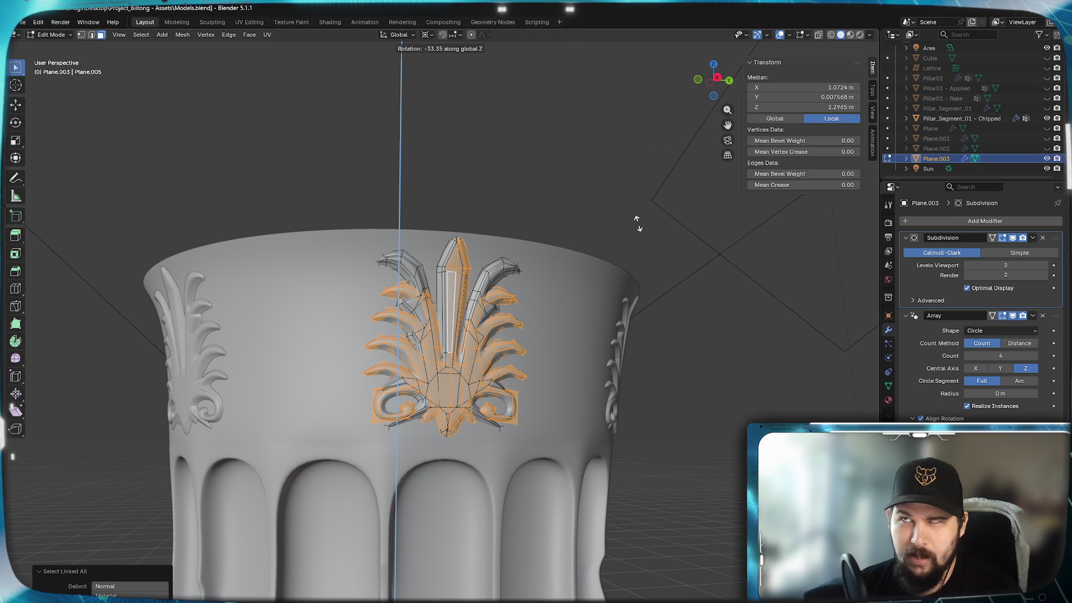
Settle the palmette's turn at −33.7° about Z and check it from front and right views
text(-(33.75)
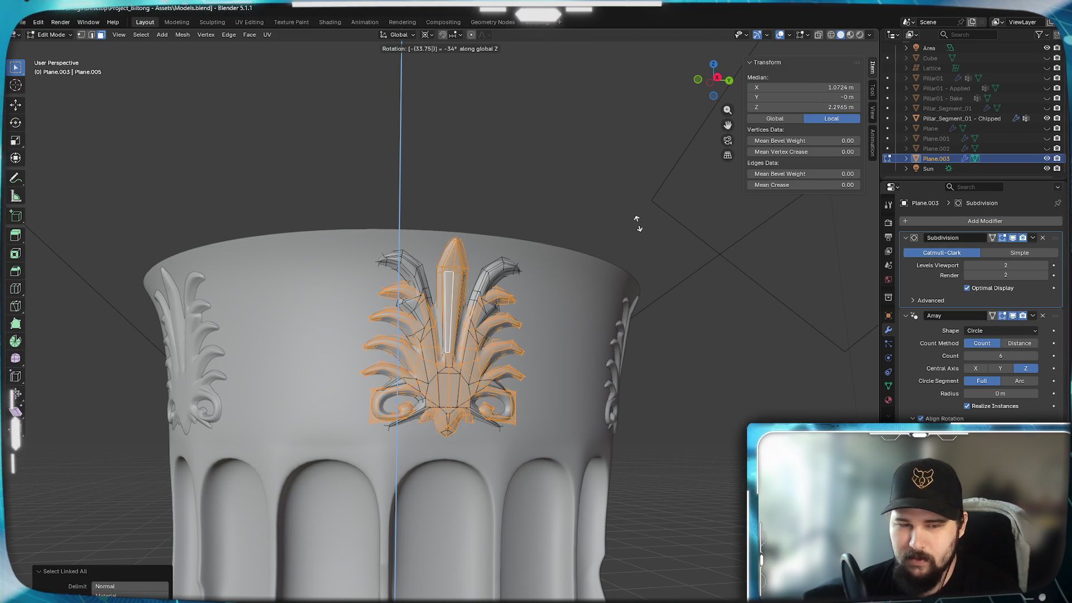
middle_drag(458, 330, 454, 423)
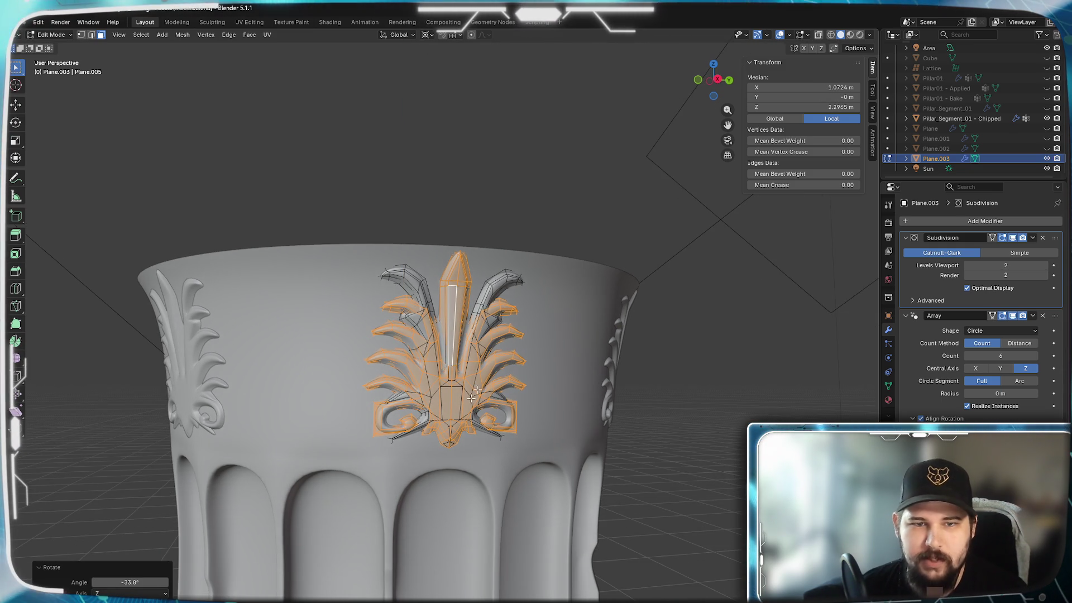
key(KP_1)
key(KP_3)
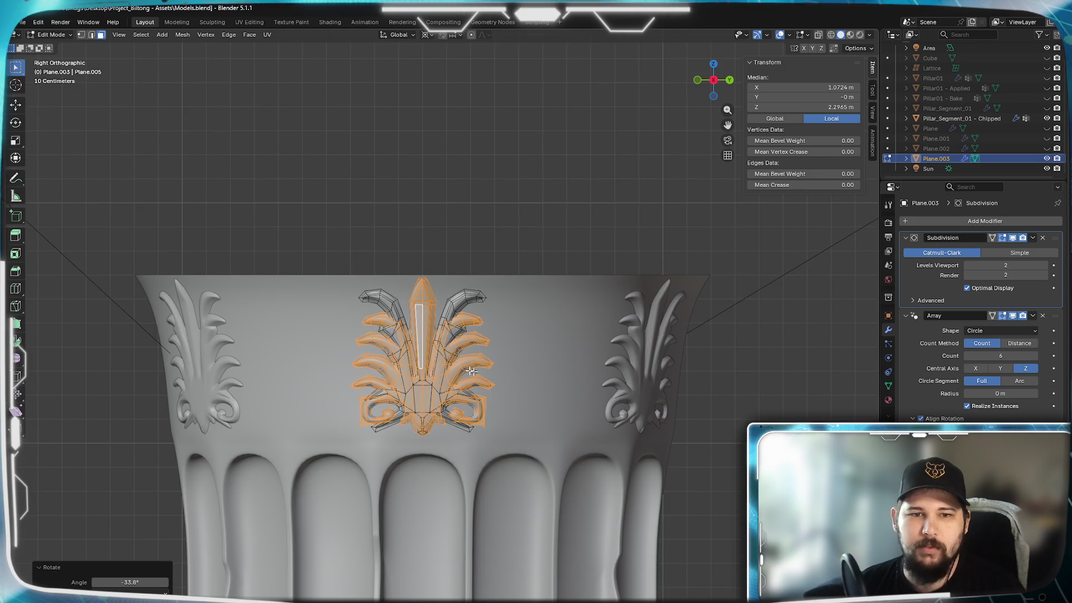
scroll(469, 366, up, 6)
scroll(455, 431, down, 4)
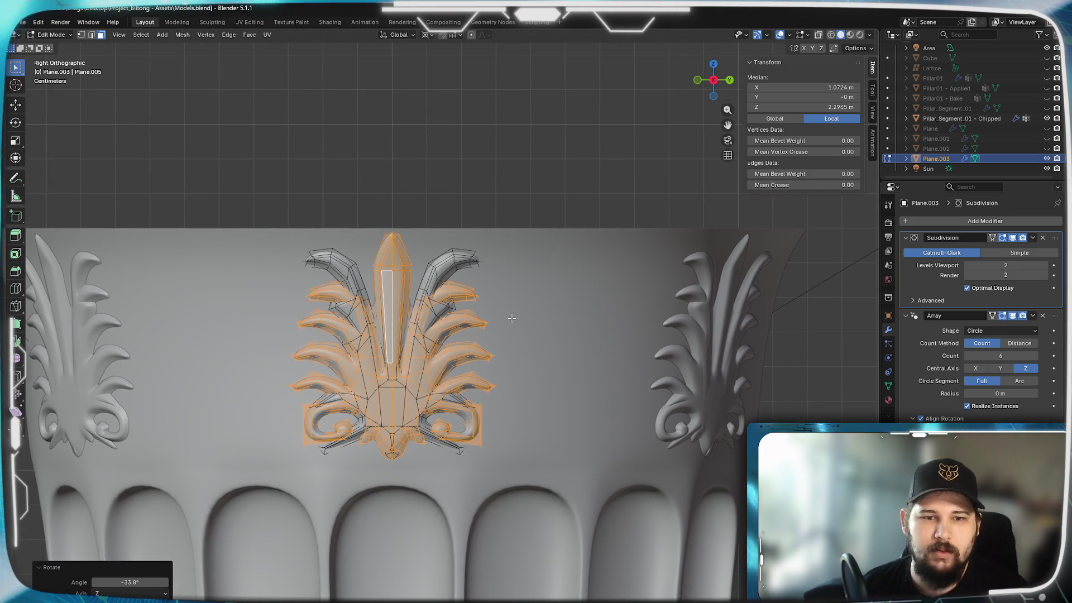
shift+middle_drag(511, 318, 520, 298)
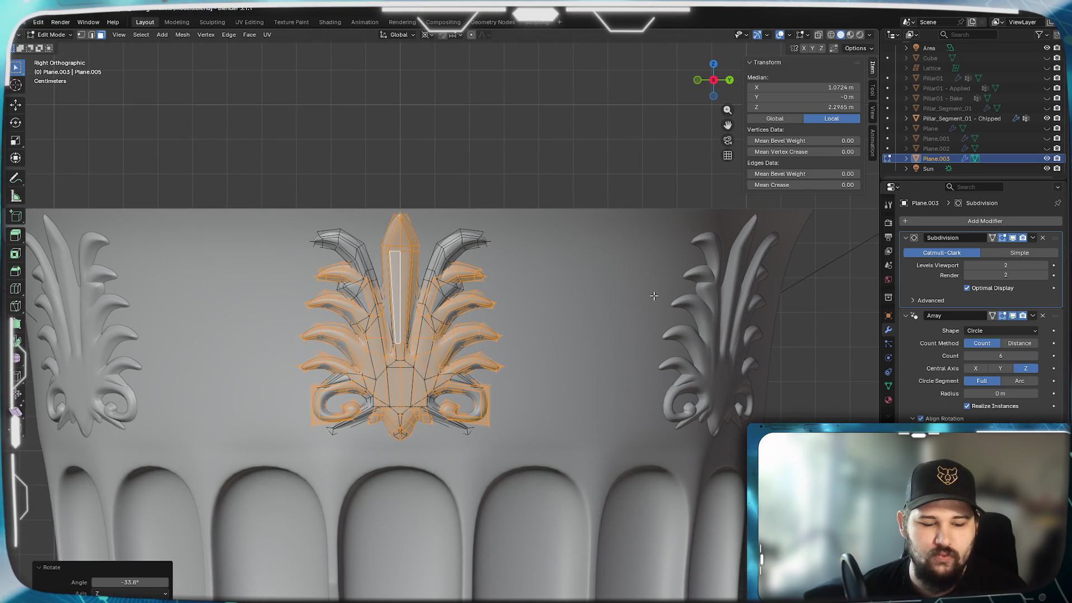
Rotate the palmette a further −30° about the global Z axis
key(z)
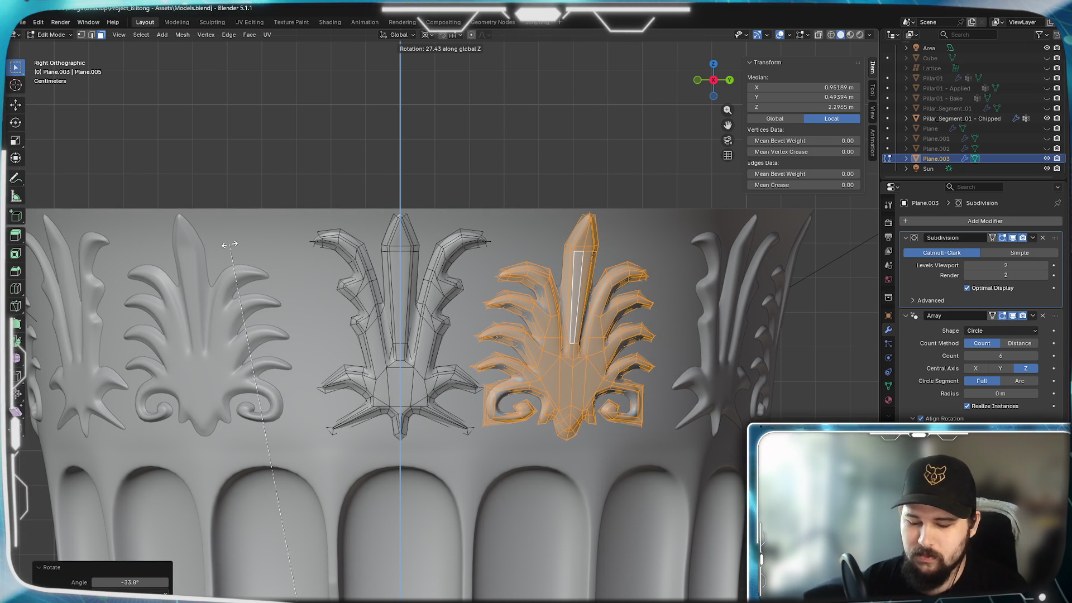
text(-30)
key(Return)
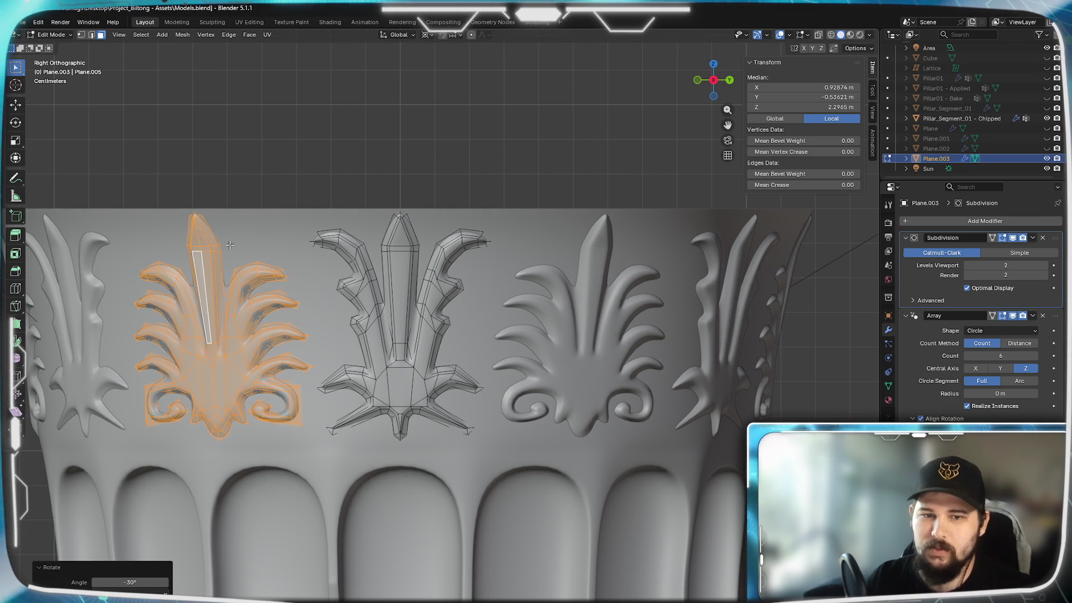
mouse_move(615, 373)
middle_down()
mouse_move(624, 395)
mouse_move(573, 383)
mouse_move(684, 376)
middle_up()
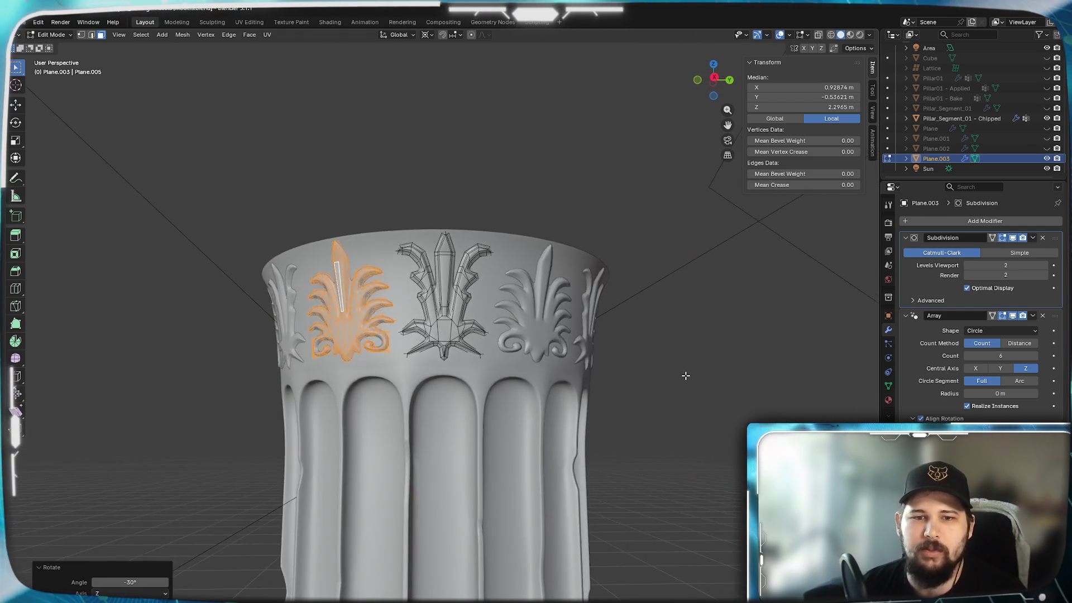
scroll(493, 394, down, 4)
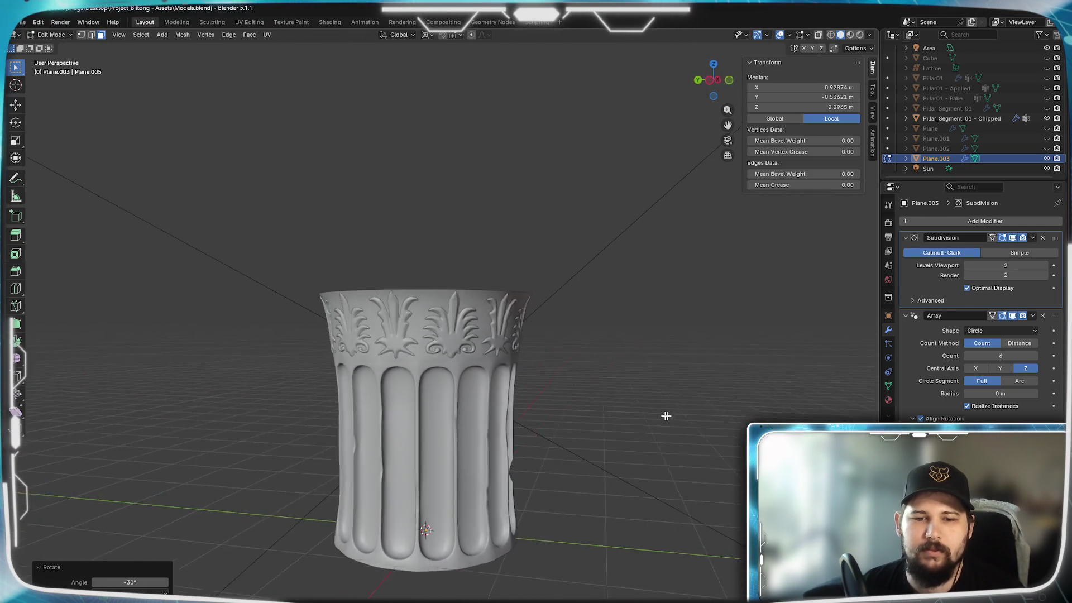
middle_drag(670, 416, 562, 416)
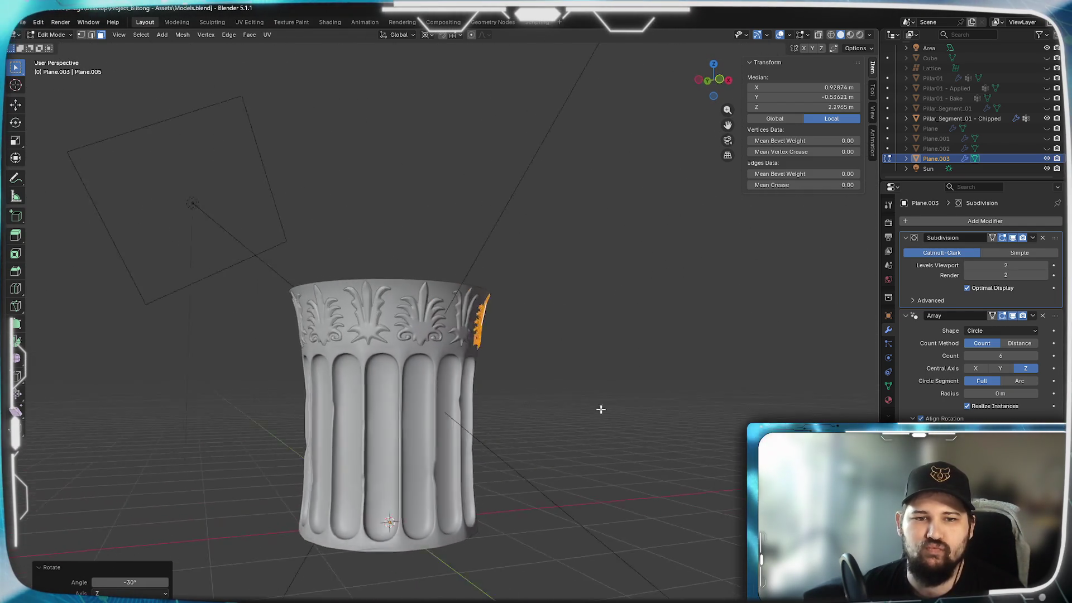
middle_drag(677, 414, 705, 413)
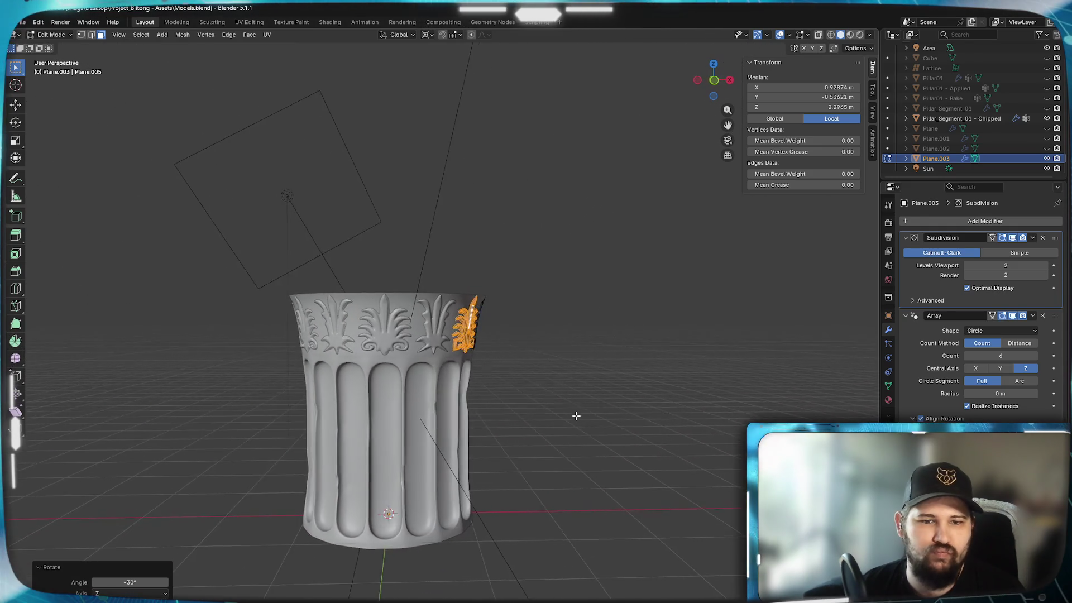
middle_drag(521, 416, 608, 426)
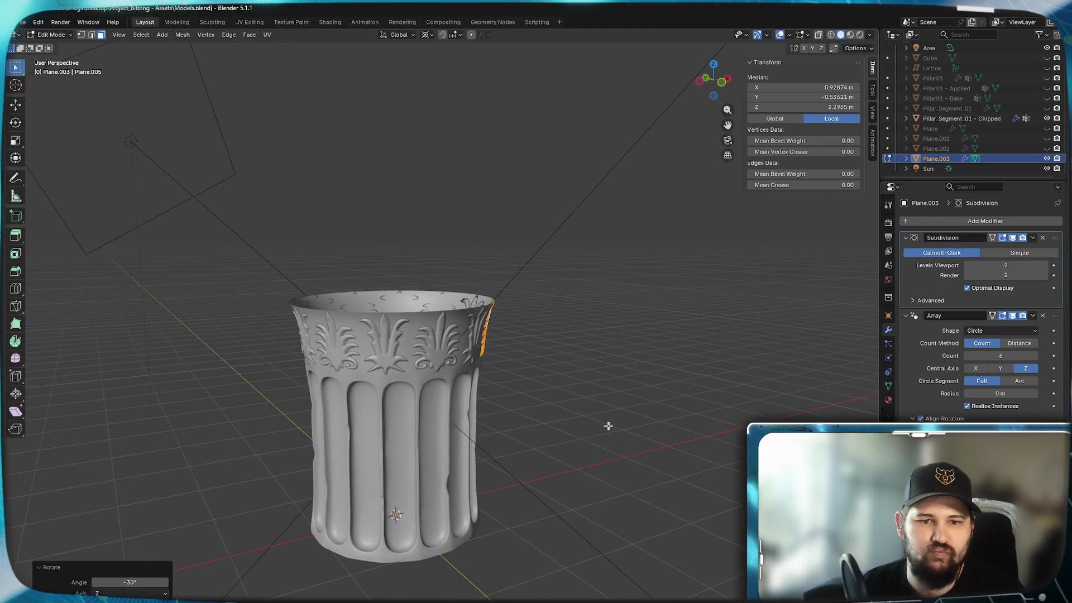
scroll(457, 391, up, 5)
middle_drag(458, 391, 466, 422)
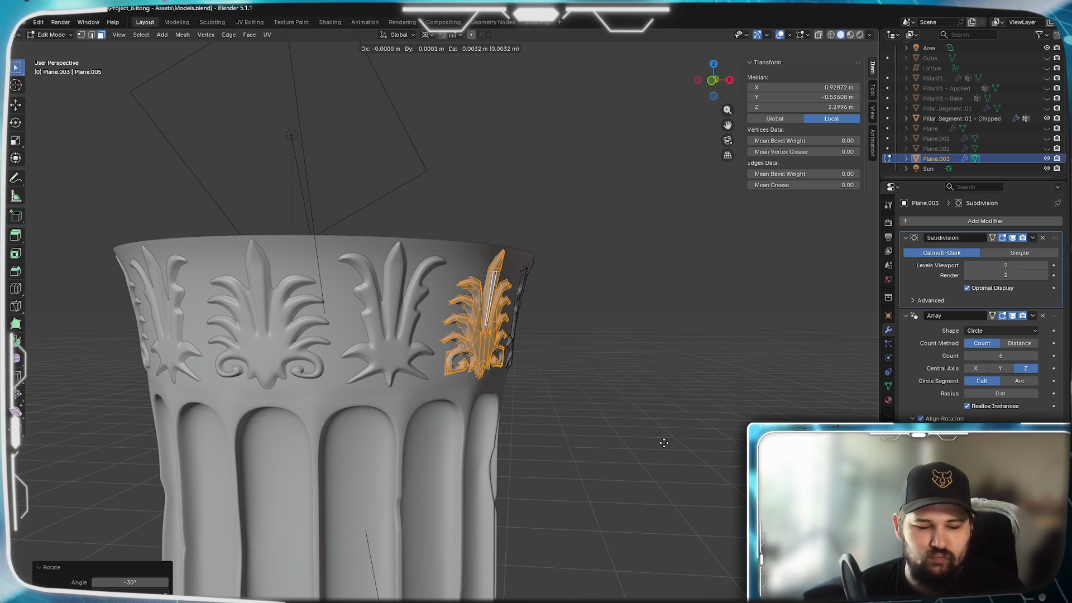
key(y)
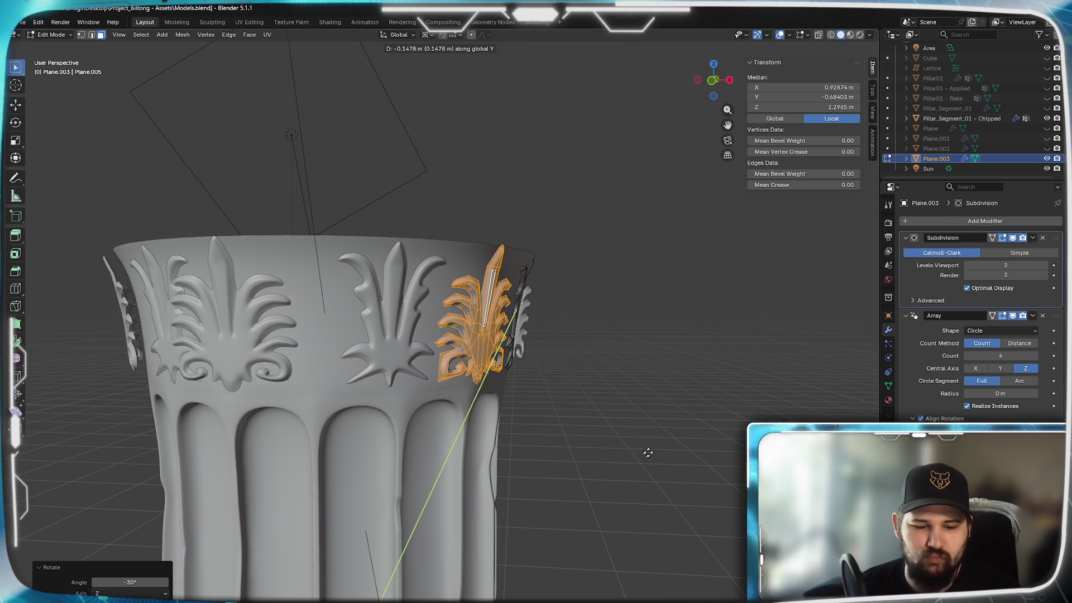
key(x)
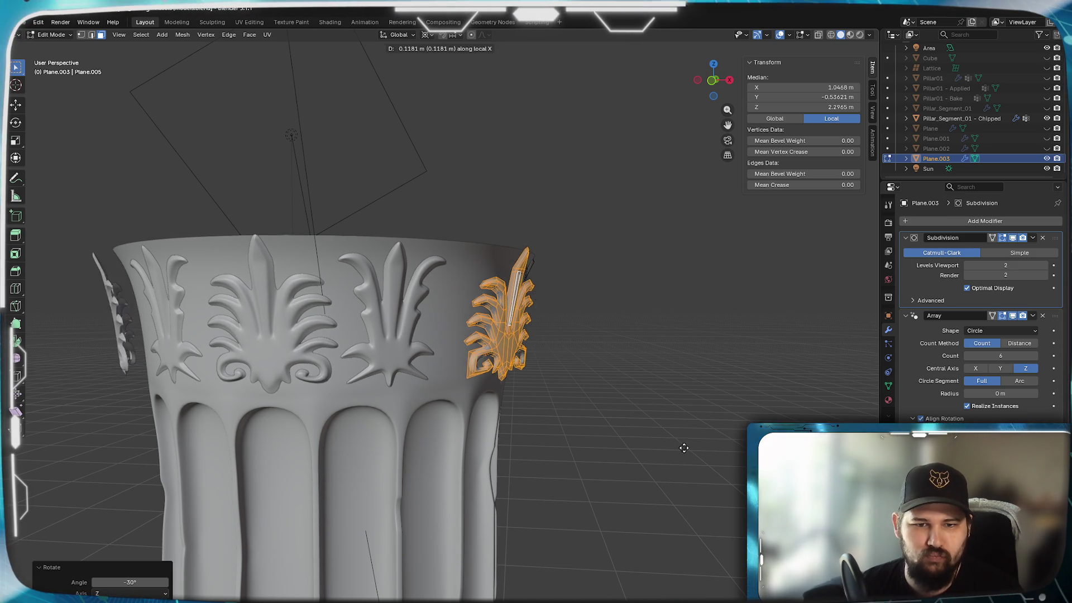
key(x)
key(x)
key(x)
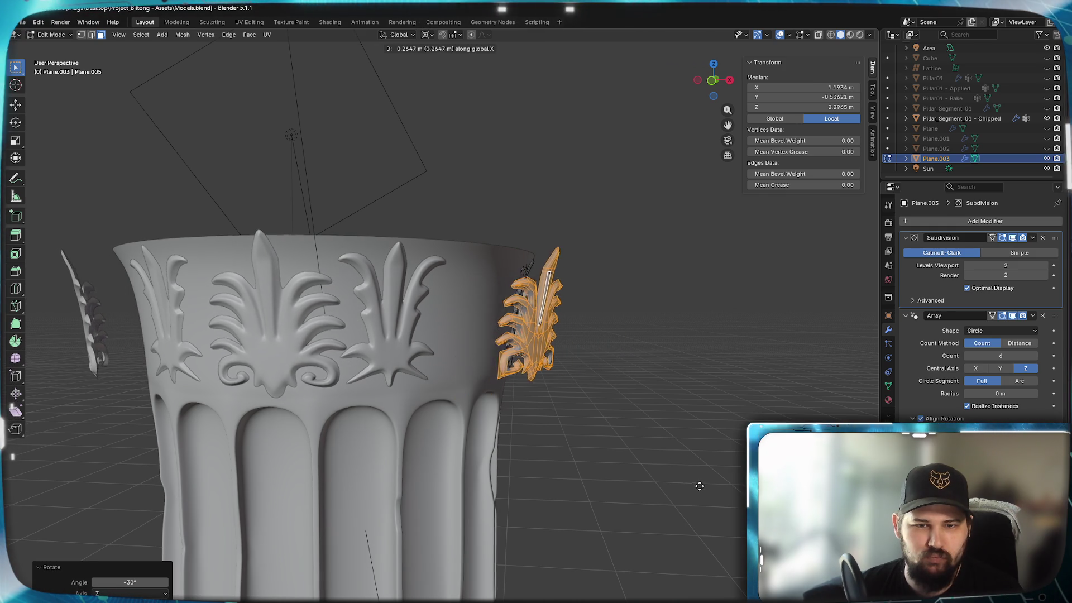
mouse_move(658, 483)
middle_down()
mouse_move(508, 461)
mouse_move(521, 500)
middle_up()
Try a move of the palmette along X and Y in top view, cancel it, and undo the −30° turn
key(KP_7)
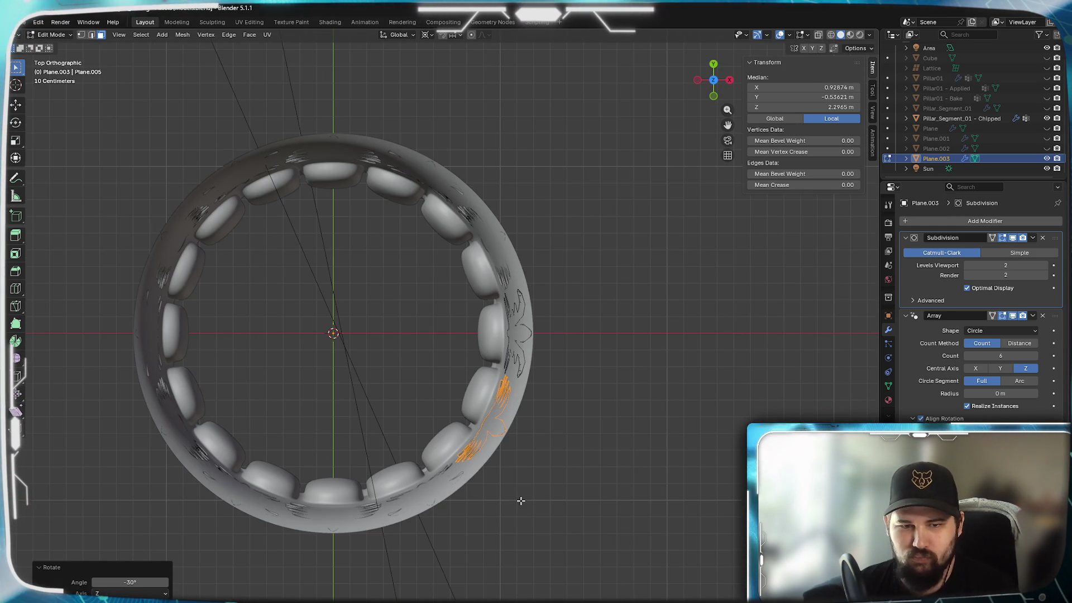
key(g)
key(x)
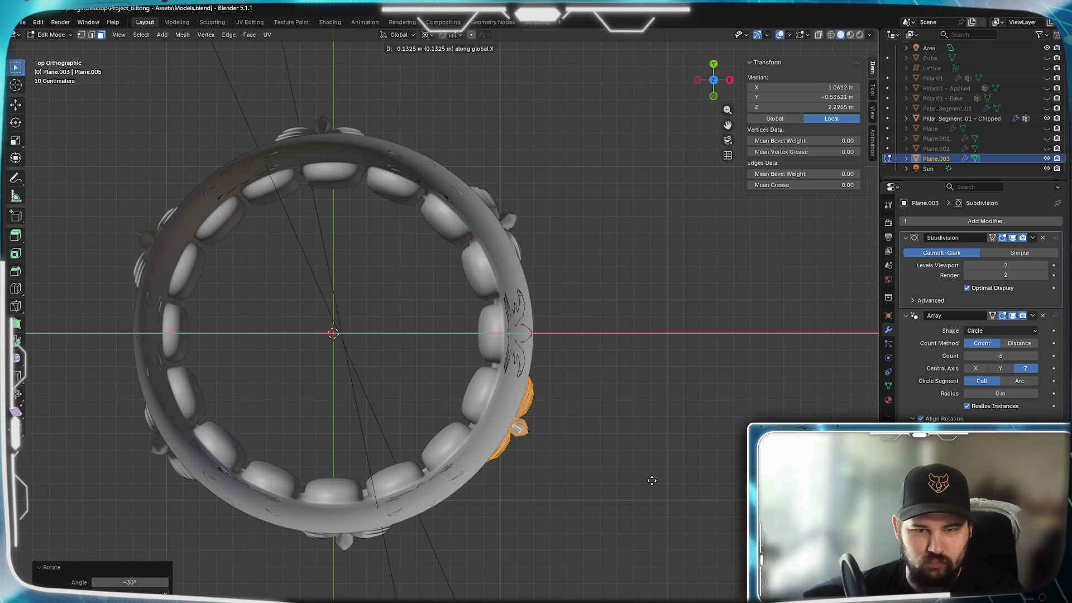
key(x)
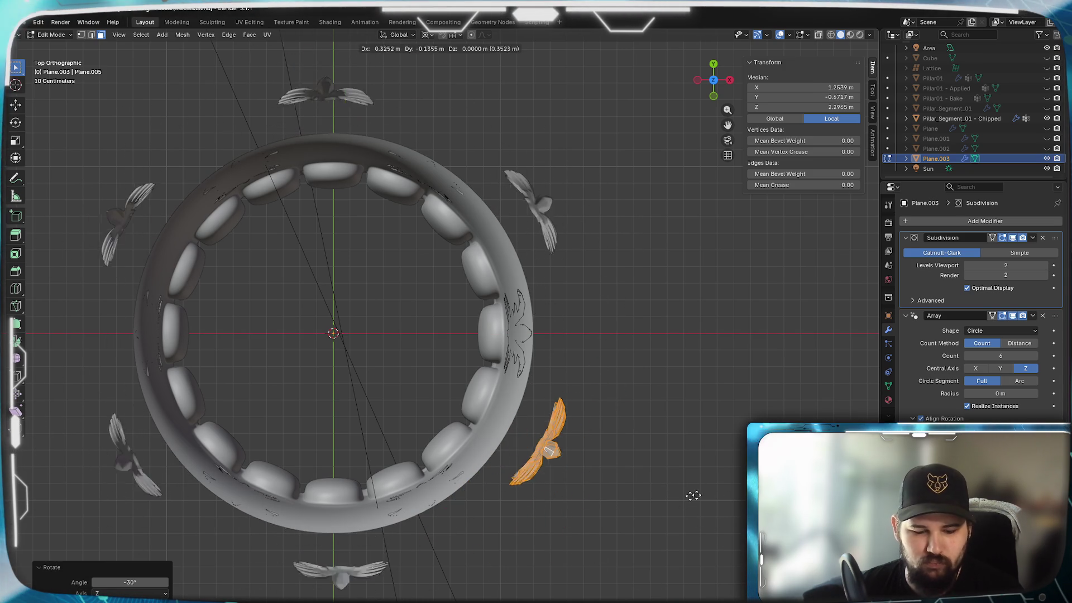
key(y)
key(y)
key(Escape)
mouse_move(610, 505)
middle_down()
mouse_move(591, 385)
mouse_move(545, 407)
mouse_move(630, 398)
mouse_move(620, 493)
mouse_move(556, 423)
mouse_move(504, 403)
mouse_move(508, 434)
middle_up()
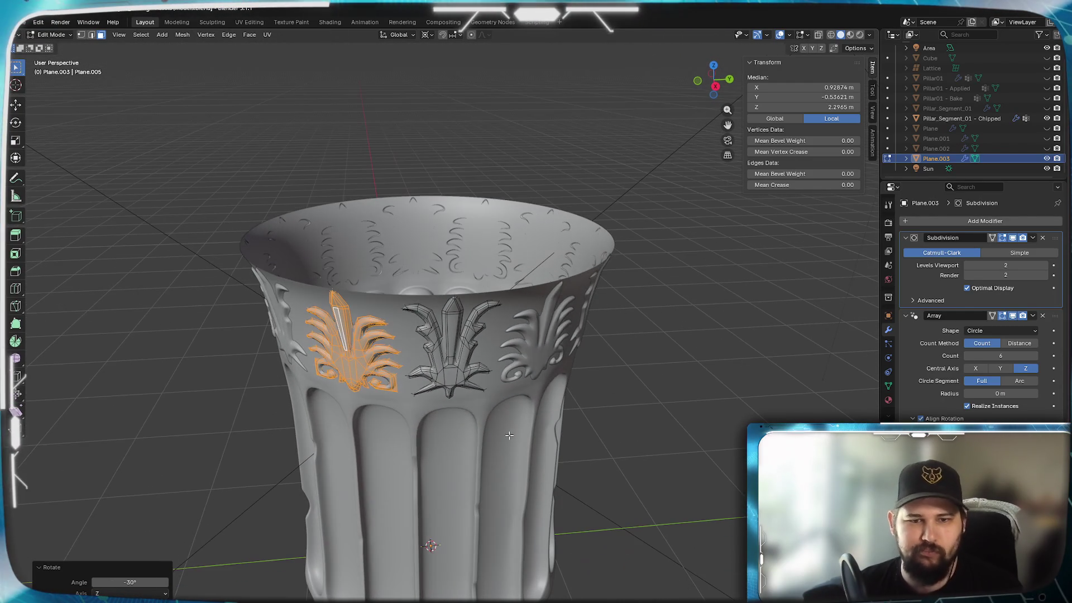
key(ctrl+z)
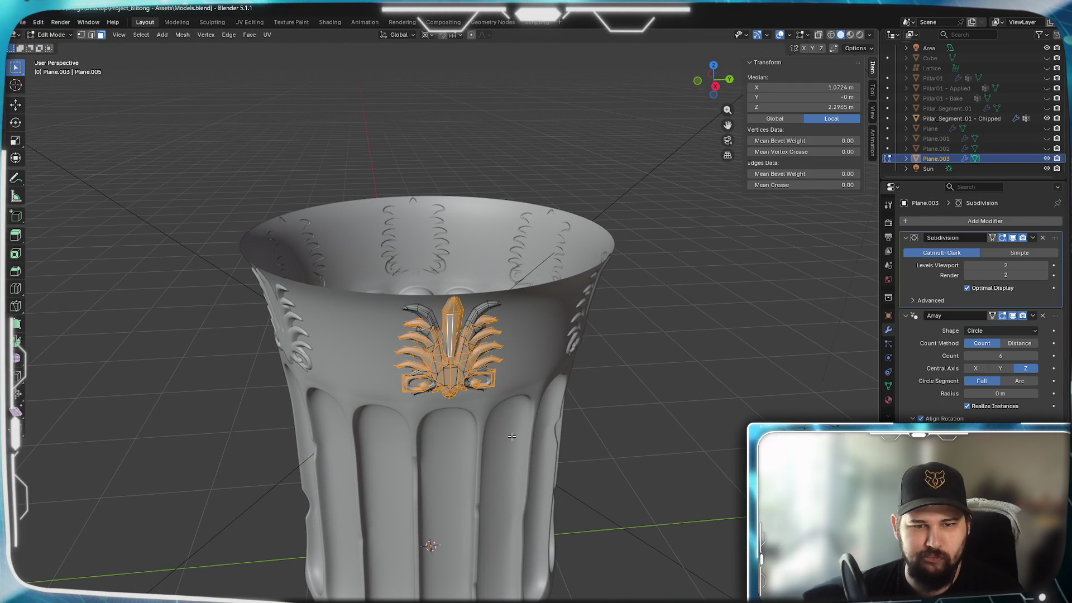
Nudge the palmette about −0.0093 m along X to sit snug on the flared surface
mouse_move(512, 379)
middle_down()
mouse_move(551, 460)
mouse_move(546, 371)
mouse_move(598, 335)
mouse_move(618, 351)
mouse_move(518, 361)
middle_up()
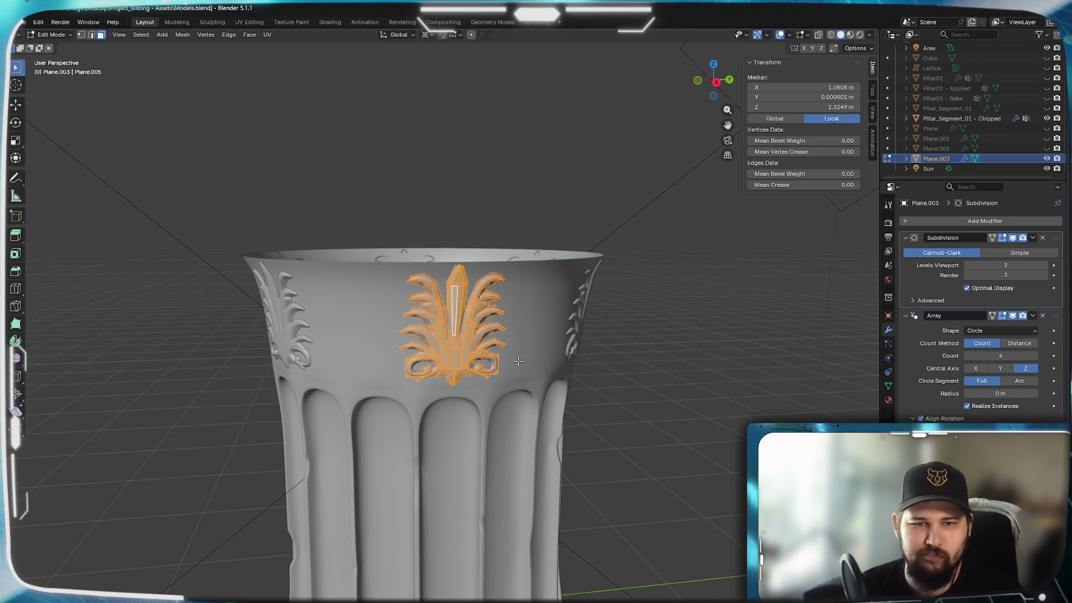
key(KP_7)
scroll(529, 363, up, 4)
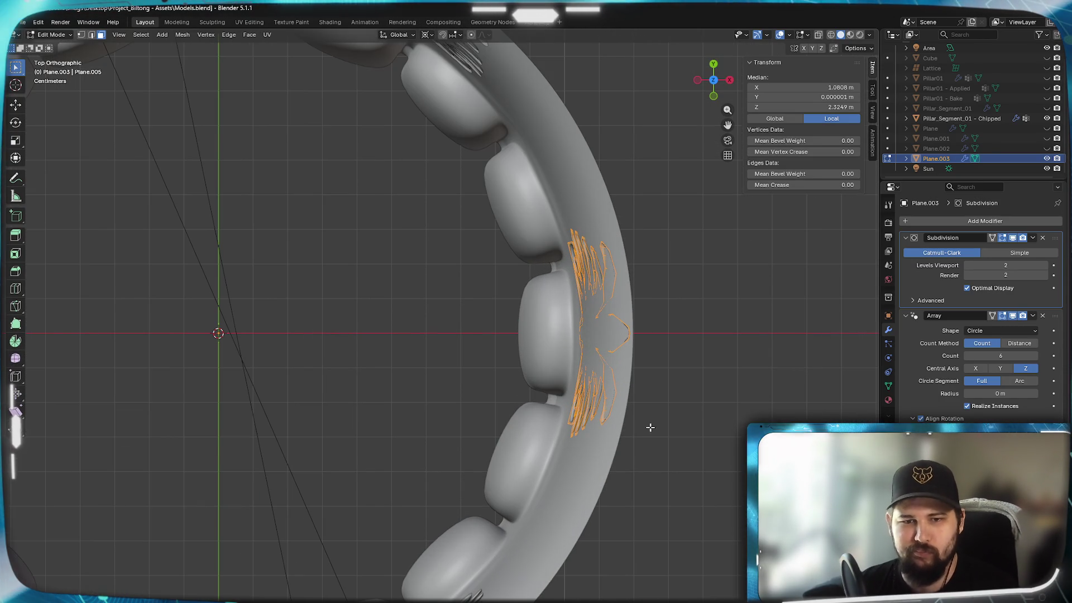
key(x)
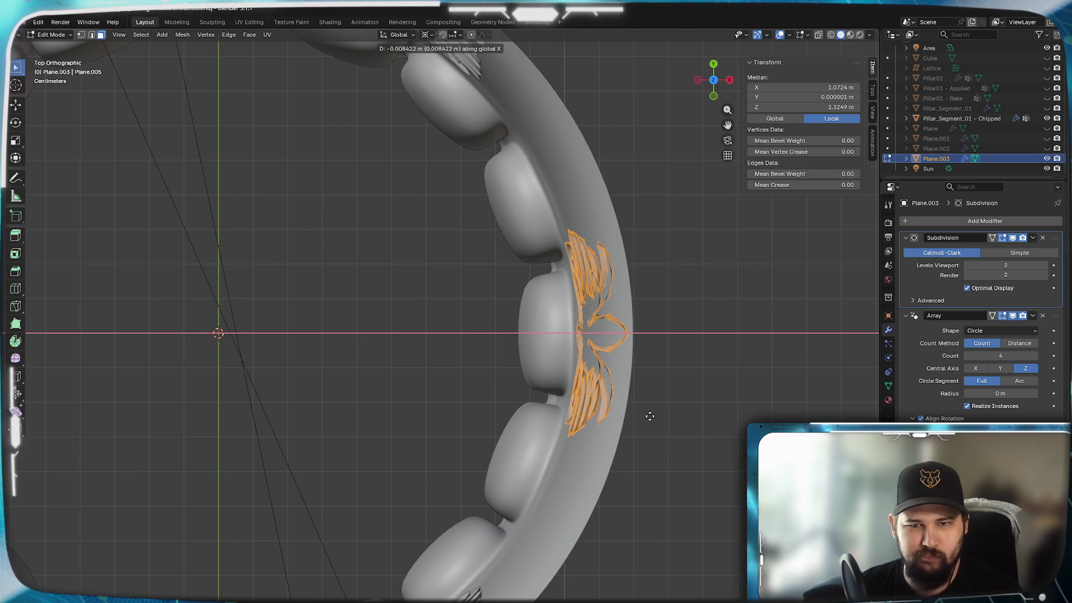
click(651, 416)
middle_drag(642, 488, 547, 379)
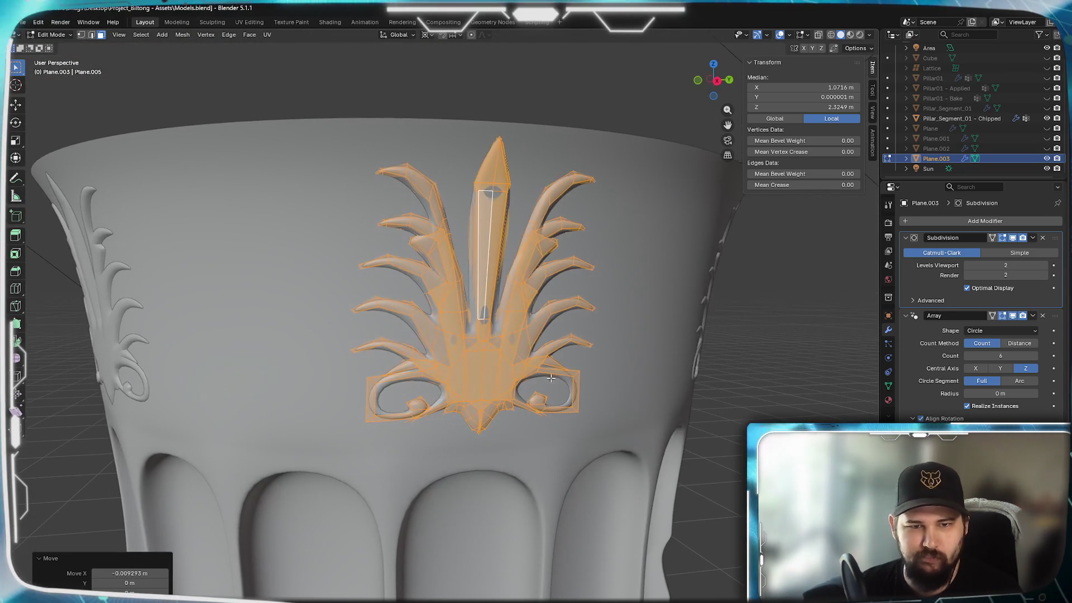
Reposition the palmette along world X in top view and frame it
key(Tab)
mouse_move(538, 431)
middle_down()
mouse_move(593, 402)
mouse_move(613, 411)
mouse_move(580, 422)
middle_up()
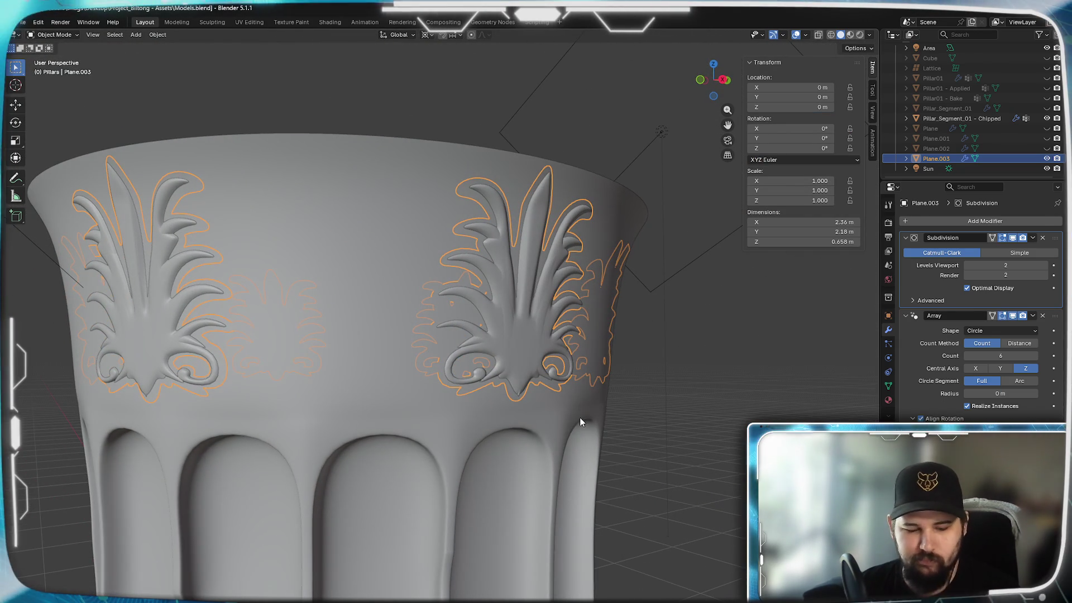
key(Tab)
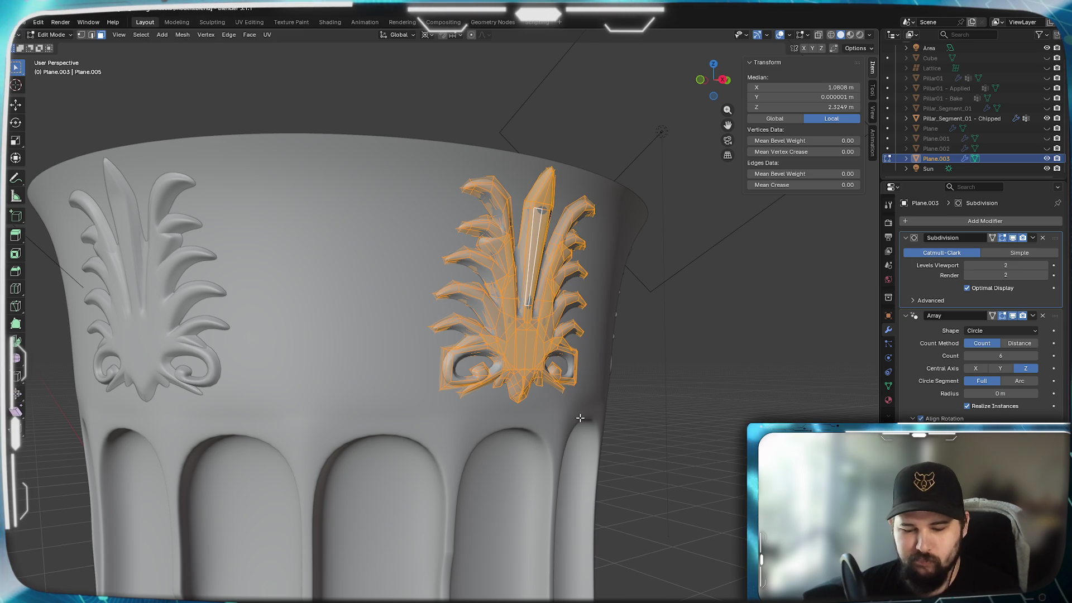
key(KP_7)
scroll(625, 424, up, 2)
key(x)
click(612, 426)
middle_drag(612, 425, 526, 394)
key(KP_Decimal)
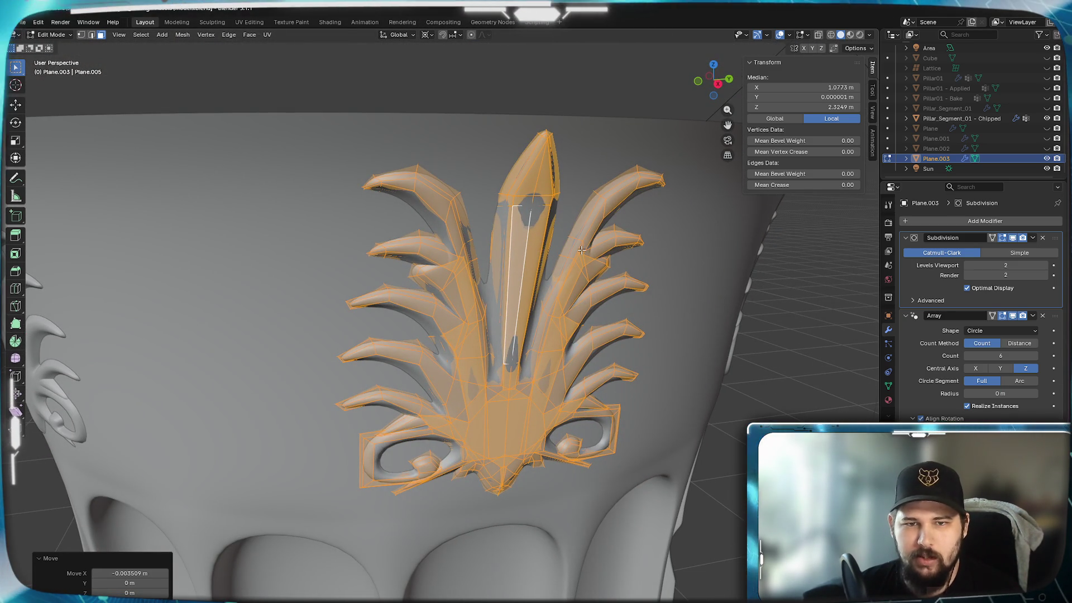
Select the whole fan palmette and rotate it −30° about the column axis in top view
click(577, 446)
key(ctrl+l)
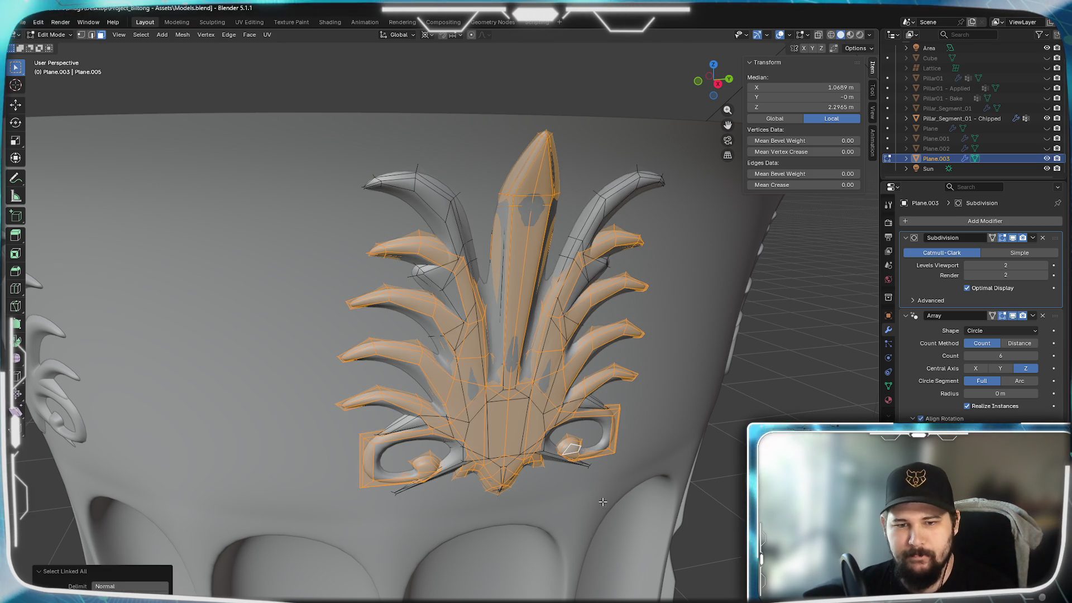
scroll(591, 497, down, 5)
key(KP_7)
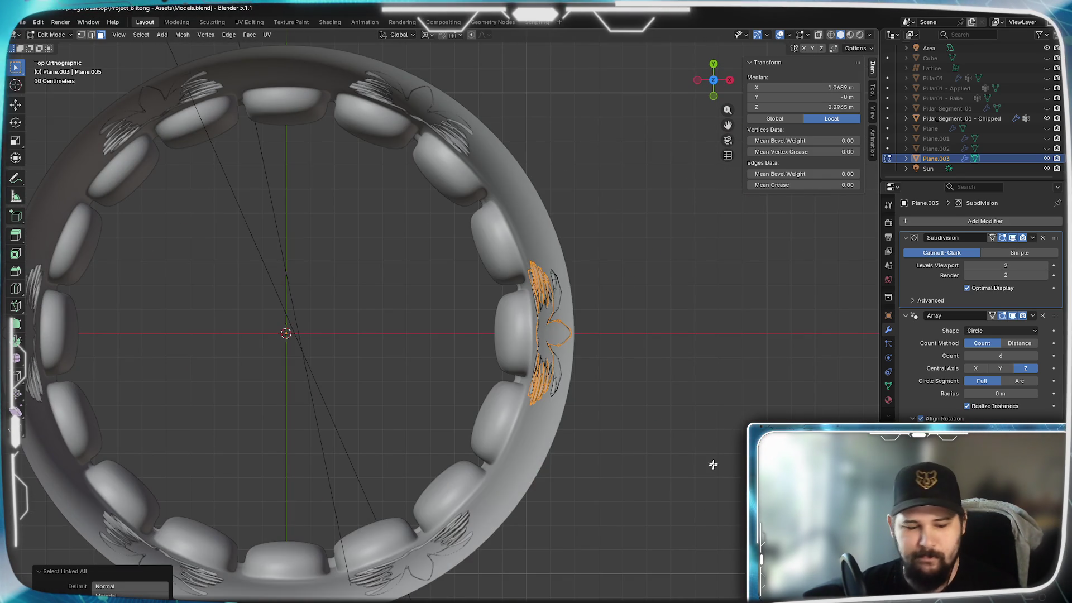
text(r)
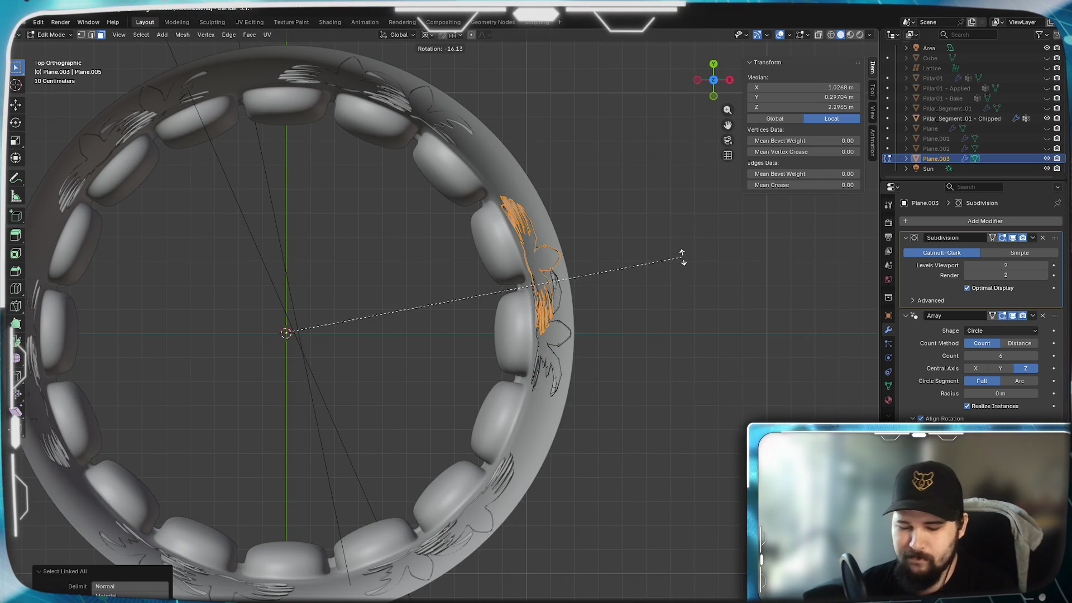
text(-30)
Inspect the rotated palmette from around the column and return to Object Mode
scroll(682, 257, down, 3)
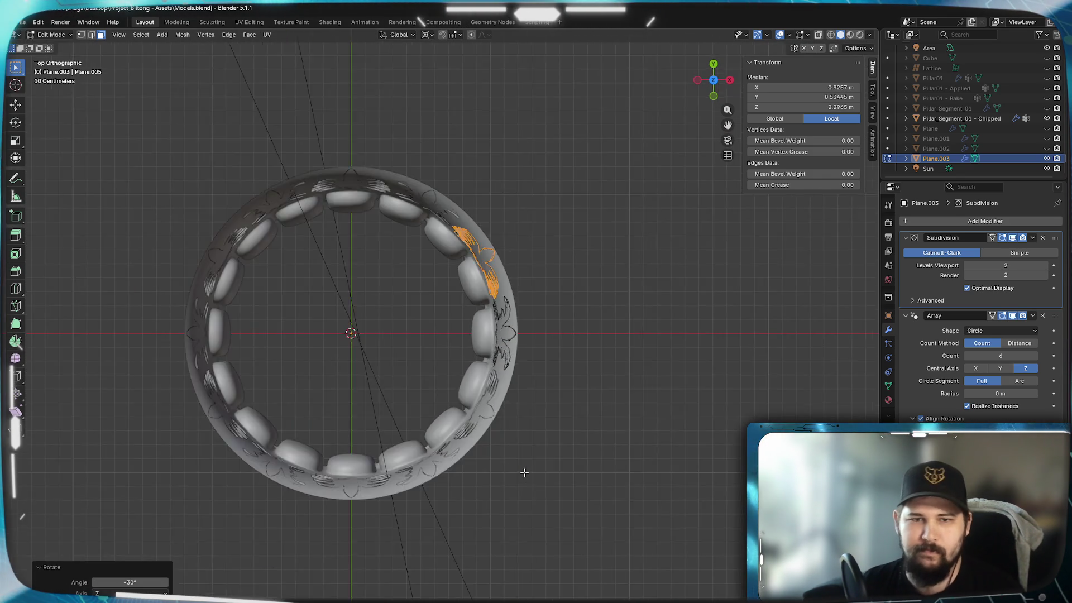
middle_drag(521, 471, 489, 355)
scroll(489, 354, up, 6)
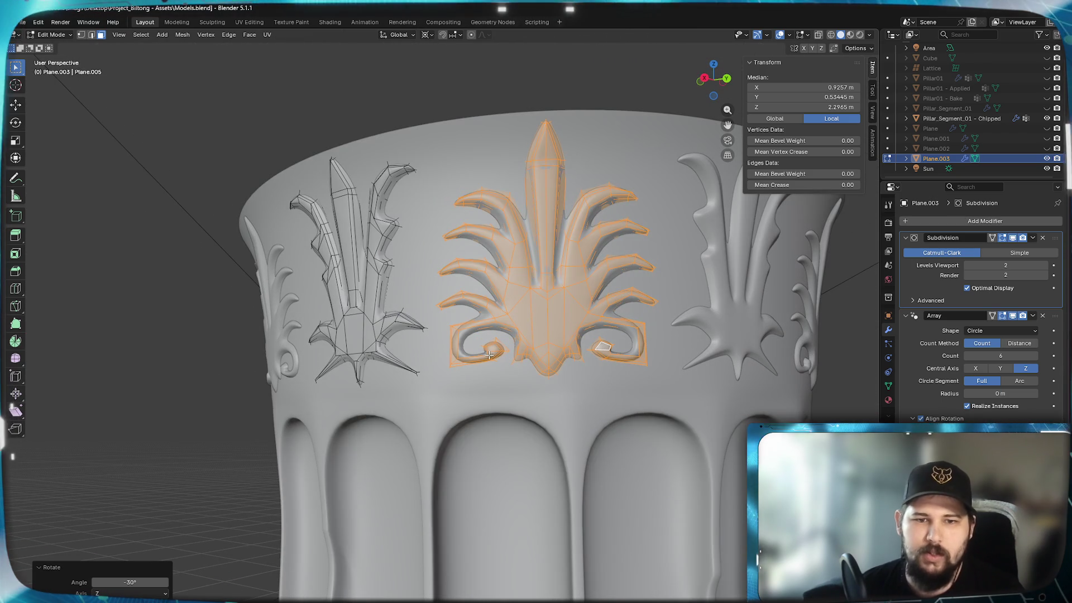
scroll(512, 378, down, 2)
mouse_move(512, 378)
middle_down()
mouse_move(559, 402)
mouse_move(522, 437)
mouse_move(455, 448)
middle_up()
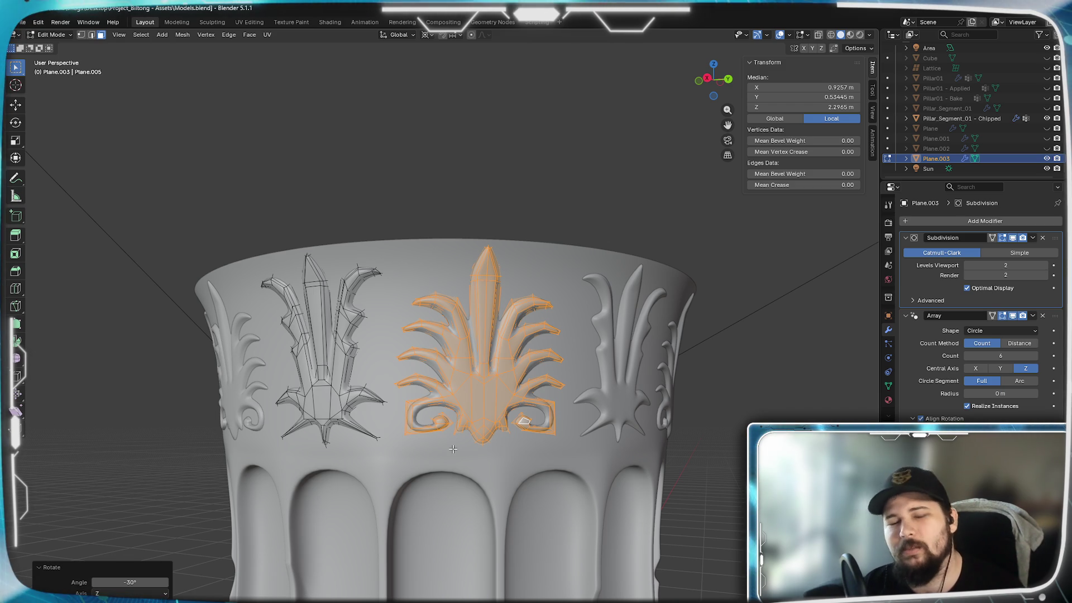
scroll(461, 501, down, 2)
mouse_move(461, 502)
middle_down()
mouse_move(450, 501)
mouse_move(530, 471)
mouse_move(610, 517)
mouse_move(574, 514)
mouse_move(522, 540)
mouse_move(559, 470)
middle_up()
key(Tab)
scroll(471, 500, down, 2)
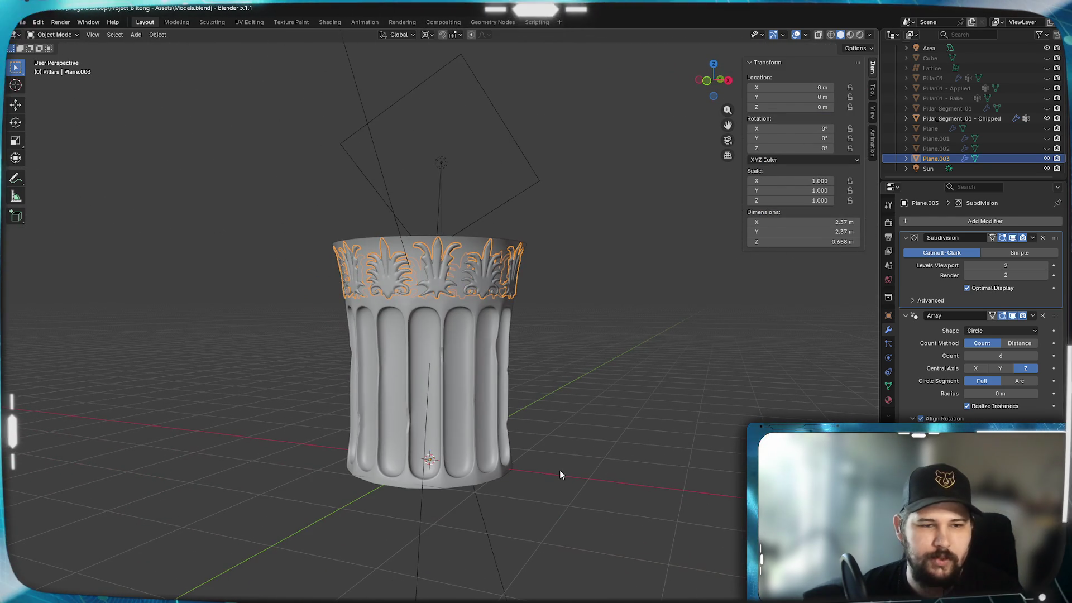
Orbit and zoom in close around the ornament band to inspect the palmette ring
scroll(469, 363, up, 3)
mouse_move(454, 318)
middle_down()
mouse_move(510, 431)
mouse_move(501, 471)
mouse_move(485, 457)
mouse_move(558, 472)
mouse_move(504, 461)
mouse_move(404, 467)
mouse_move(524, 489)
mouse_move(457, 481)
mouse_move(462, 459)
mouse_move(450, 433)
mouse_move(414, 419)
middle_up()
scroll(454, 457, down, 1)
scroll(554, 473, up, 2)
scroll(397, 367, up, 5)
scroll(397, 371, down, 3)
mouse_move(421, 302)
middle_down()
mouse_move(484, 467)
mouse_move(467, 450)
mouse_move(470, 406)
middle_up()
middle_drag(477, 433, 435, 449)
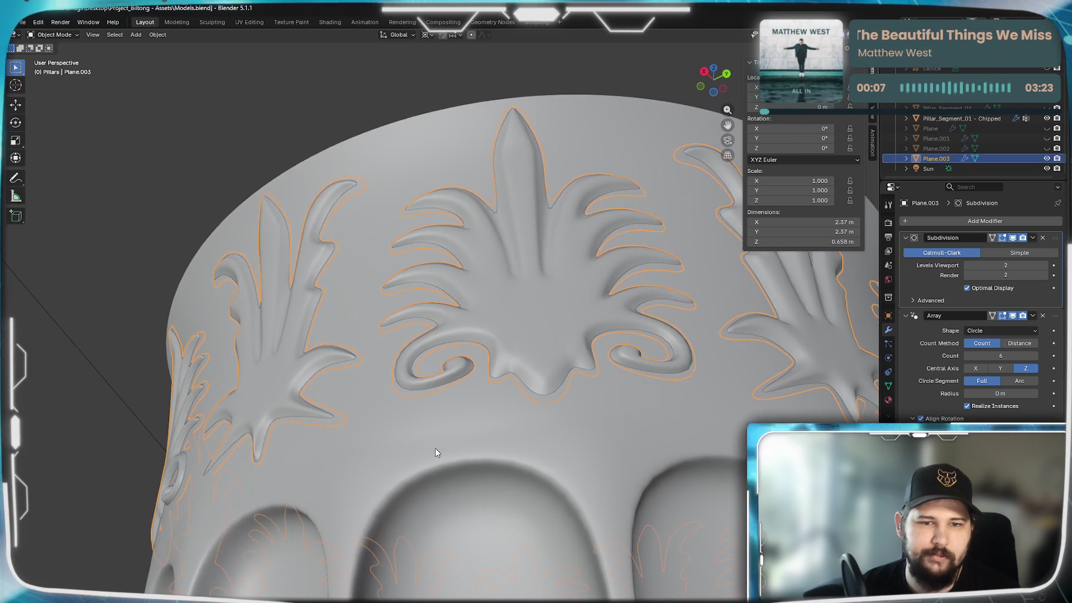
scroll(435, 449, down, 3)
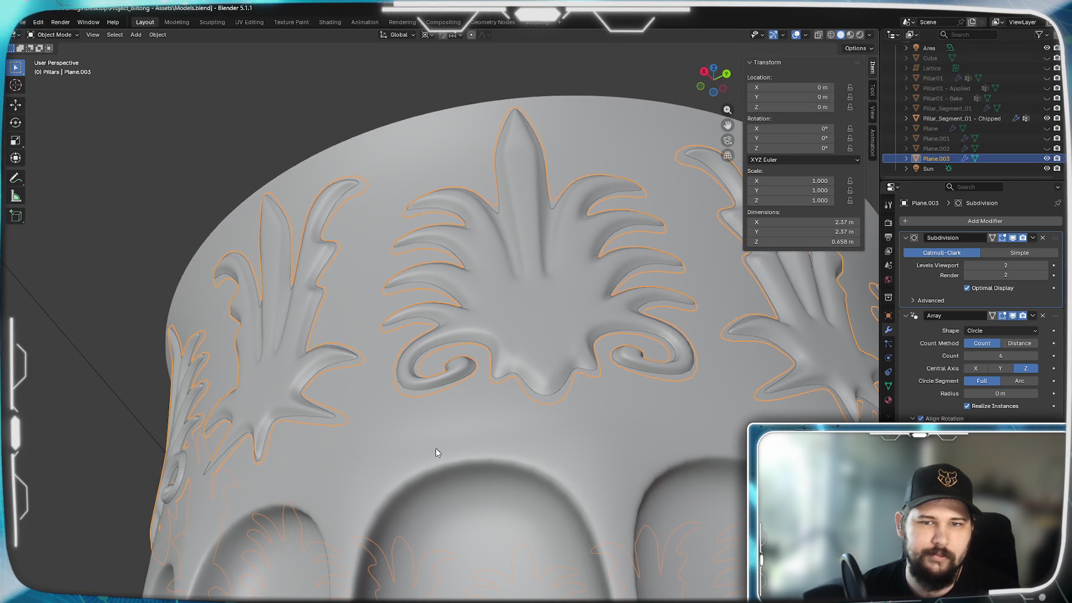
scroll(437, 448, up, 3)
mouse_move(437, 447)
middle_down()
mouse_move(511, 474)
mouse_move(481, 579)
mouse_move(519, 574)
mouse_move(484, 546)
mouse_move(472, 509)
mouse_move(480, 476)
mouse_move(491, 464)
mouse_move(529, 470)
mouse_move(519, 472)
mouse_move(493, 411)
mouse_move(518, 477)
mouse_move(509, 462)
middle_up()
View the whole capital from below and the far side, then open the ornament mesh in Edit Mode
mouse_move(438, 277)
ctrl+middle_down()
mouse_move(409, 347)
mouse_move(424, 385)
mouse_move(444, 322)
ctrl+middle_up()
mouse_move(440, 366)
middle_down()
mouse_move(437, 292)
mouse_move(446, 460)
middle_up()
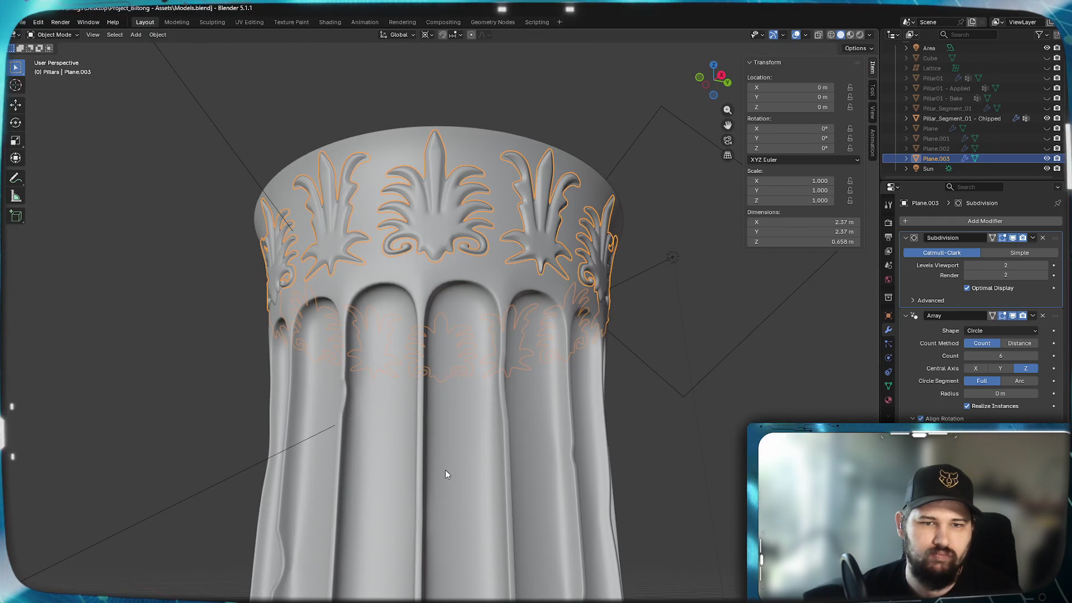
scroll(411, 374, up, 3)
shift+middle_drag(407, 364, 426, 407)
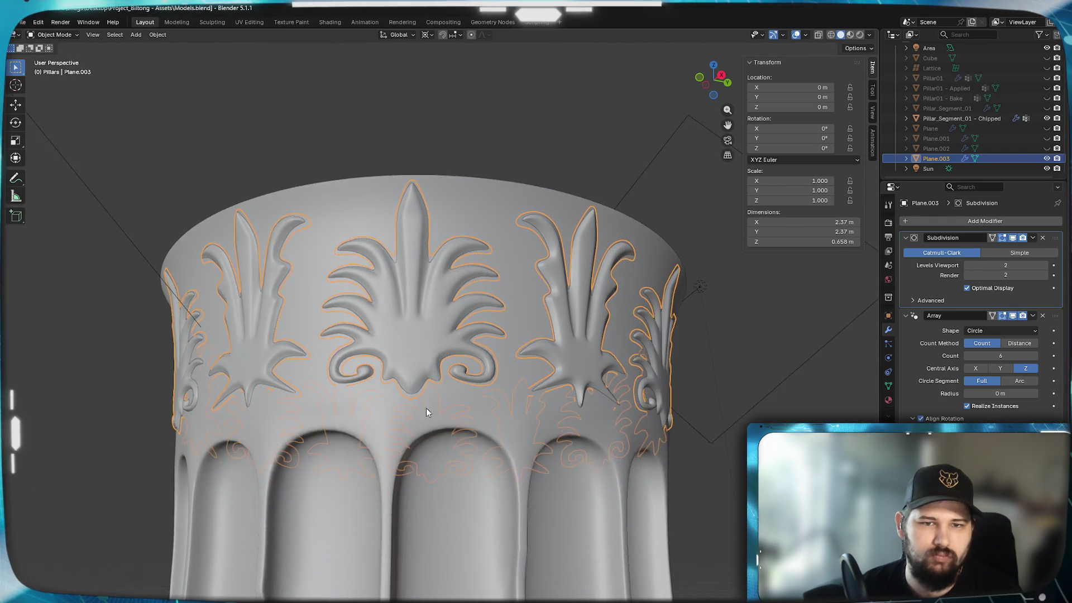
scroll(429, 410, up, 5)
mouse_move(397, 443)
middle_down()
mouse_move(405, 435)
mouse_move(390, 408)
mouse_move(425, 425)
mouse_move(397, 447)
middle_up()
scroll(396, 447, down, 10)
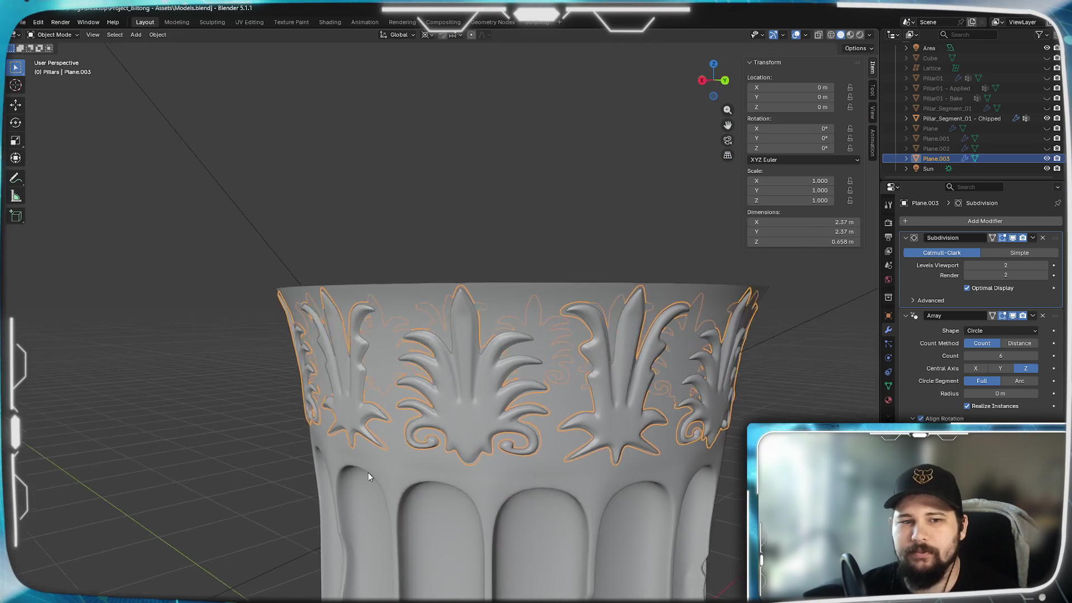
mouse_move(350, 473)
middle_down()
mouse_move(340, 452)
mouse_move(311, 451)
mouse_move(386, 448)
middle_up()
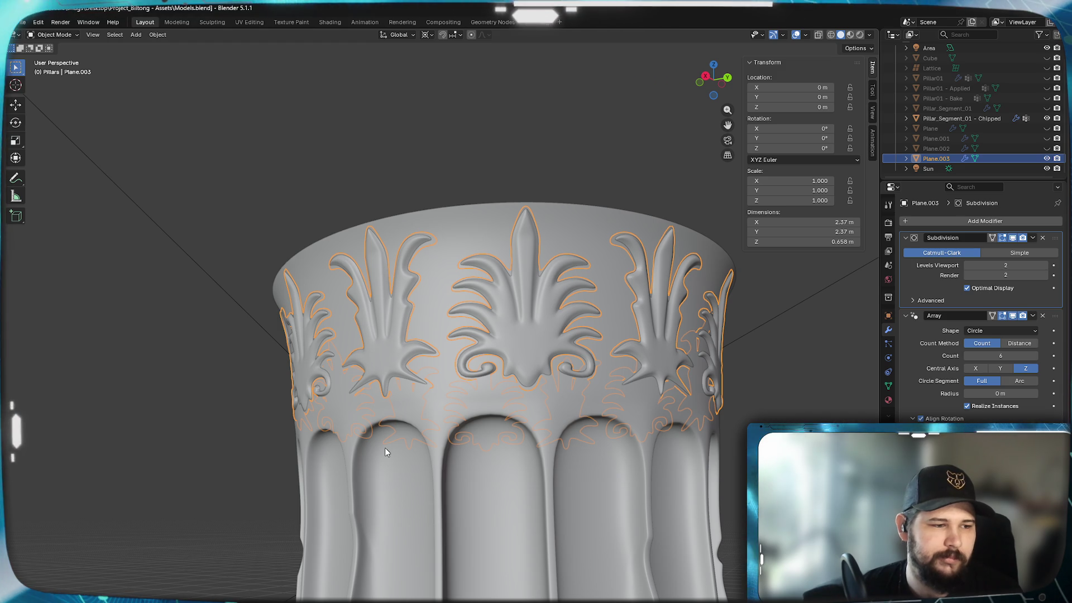
mouse_move(386, 449)
middle_down()
mouse_move(415, 424)
mouse_move(536, 444)
mouse_move(454, 421)
mouse_move(461, 439)
mouse_move(468, 413)
mouse_move(403, 398)
mouse_move(470, 404)
mouse_move(406, 417)
mouse_move(449, 403)
middle_up()
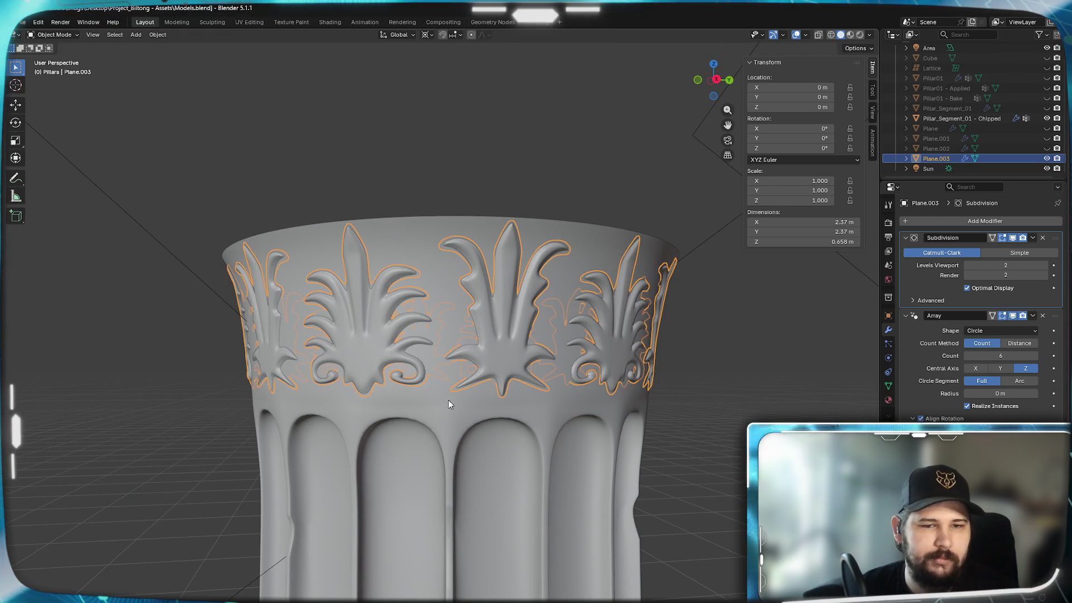
mouse_move(441, 360)
middle_down()
mouse_move(434, 384)
mouse_move(411, 380)
mouse_move(411, 441)
mouse_move(397, 417)
mouse_move(423, 377)
middle_up()
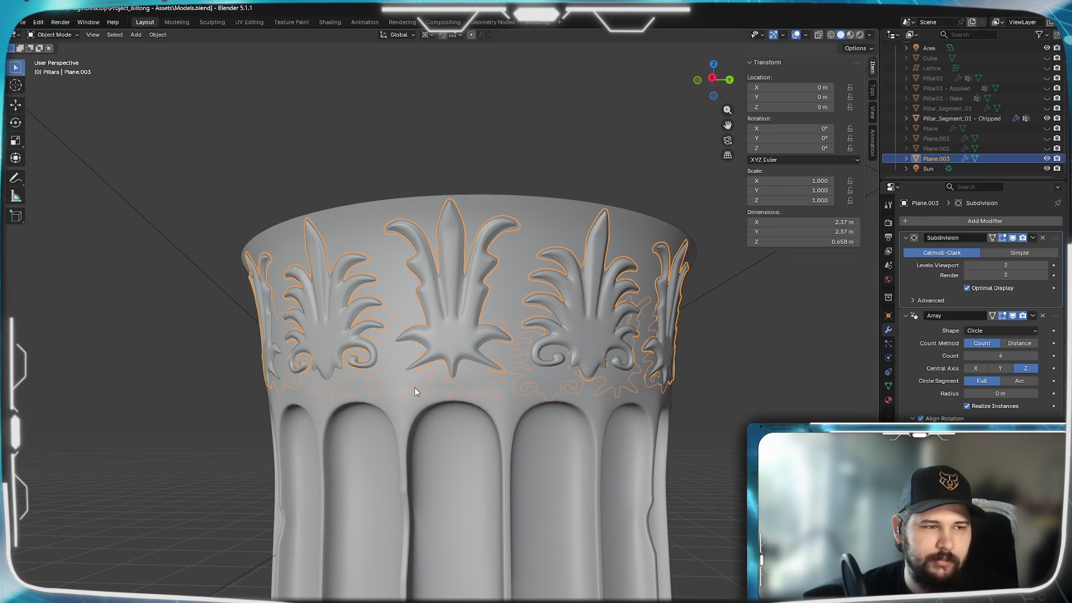
shift+click(587, 280)
key(Tab)
Select the pillar's top edge loop in front view and extrude it in place
key(Tab)
click(545, 210)
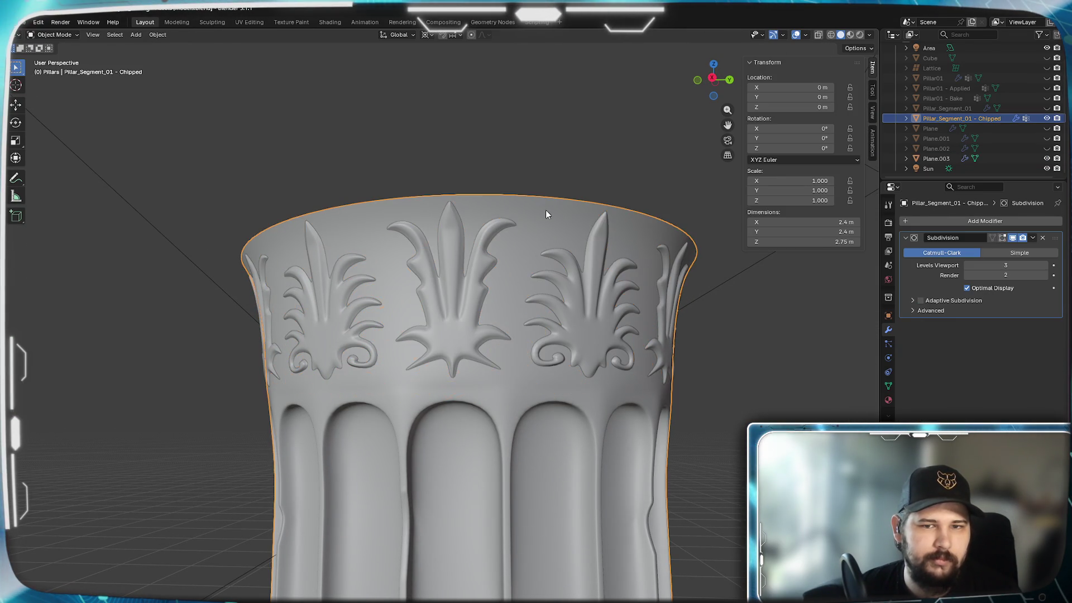
key(Tab)
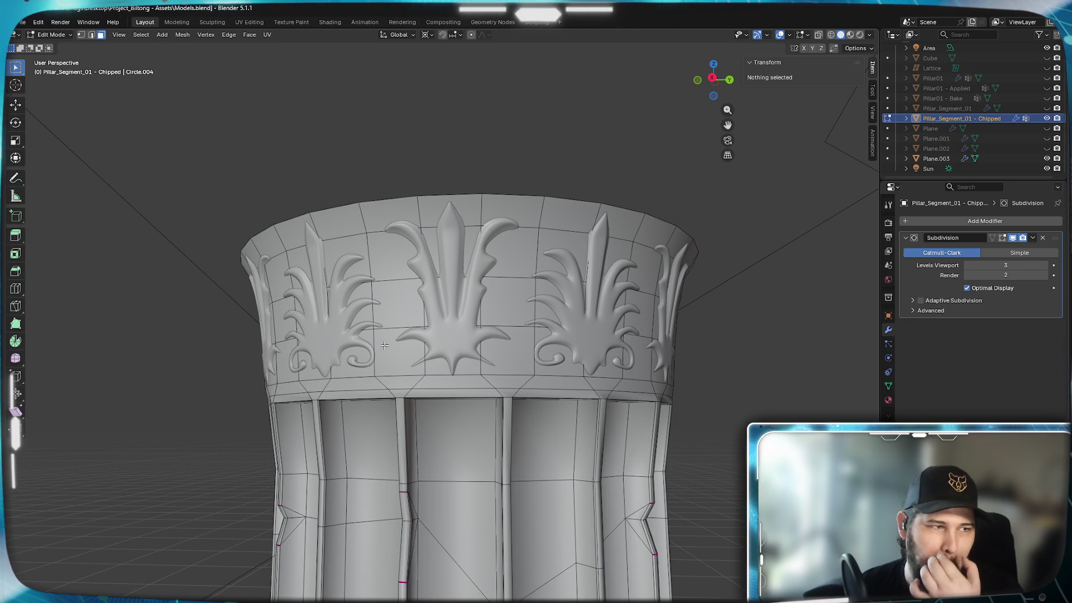
key(KP_1)
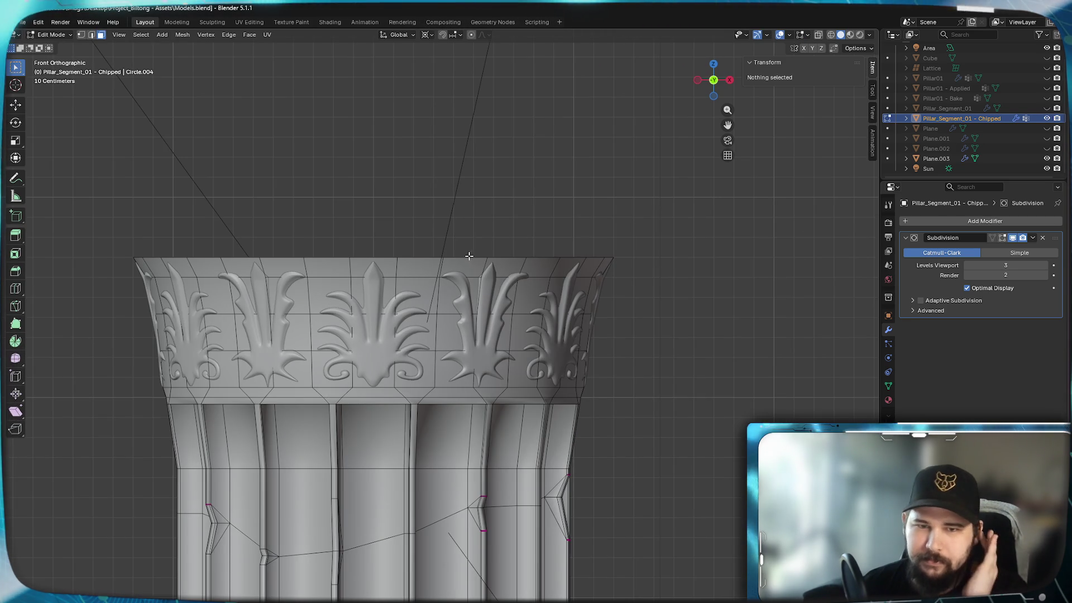
alt+click(432, 253)
key(ctrl+z)
scroll(568, 350, up, 5)
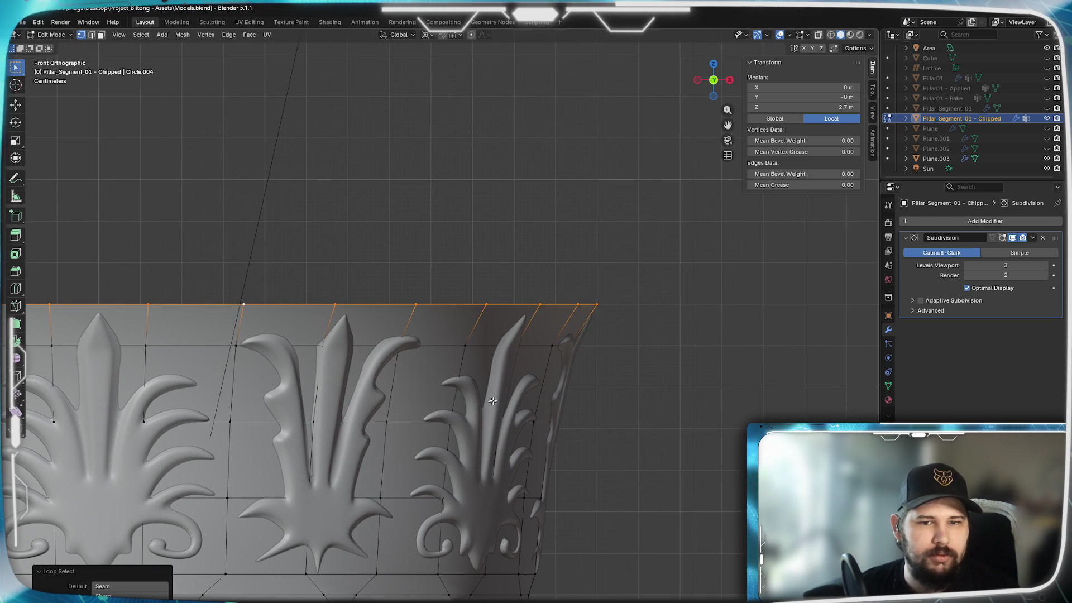
key(e)
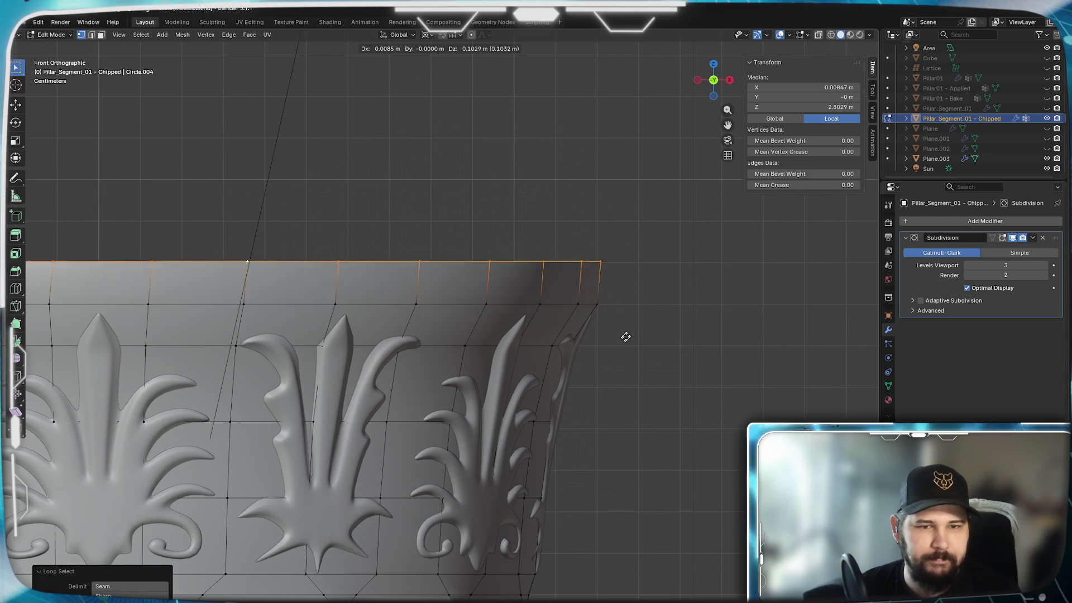
right_click(657, 401)
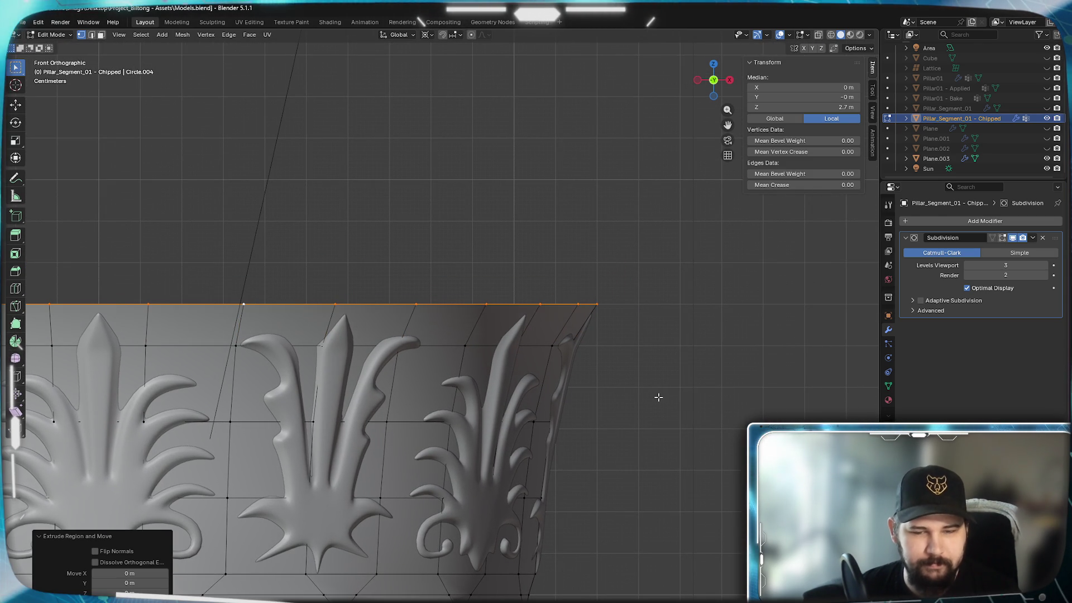
Set the pivot to Individual Origins and raise the new top loop 0.03 m
key(s)
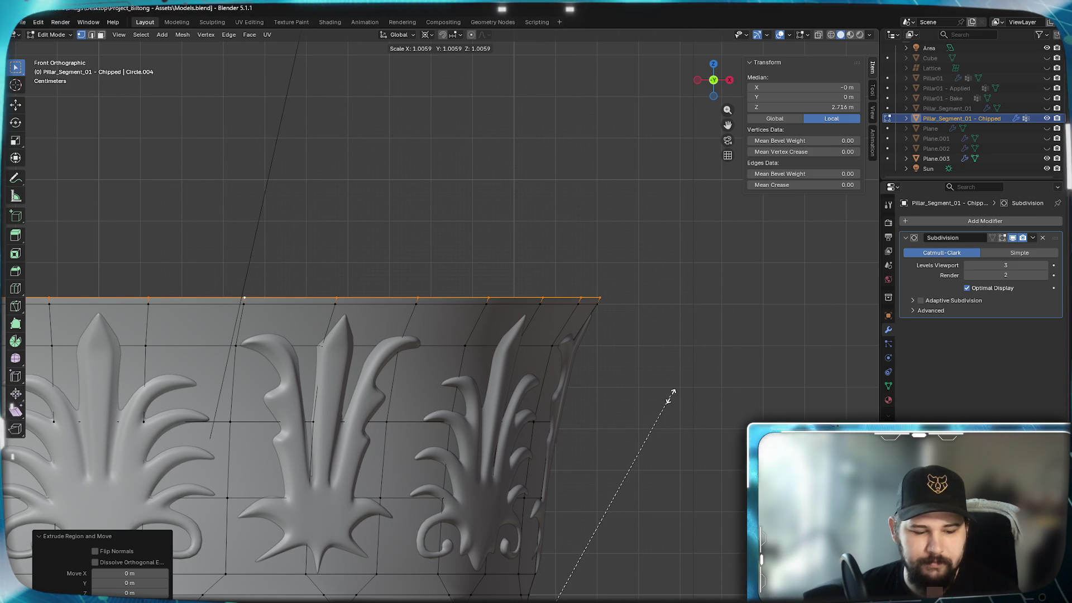
key(shift+z)
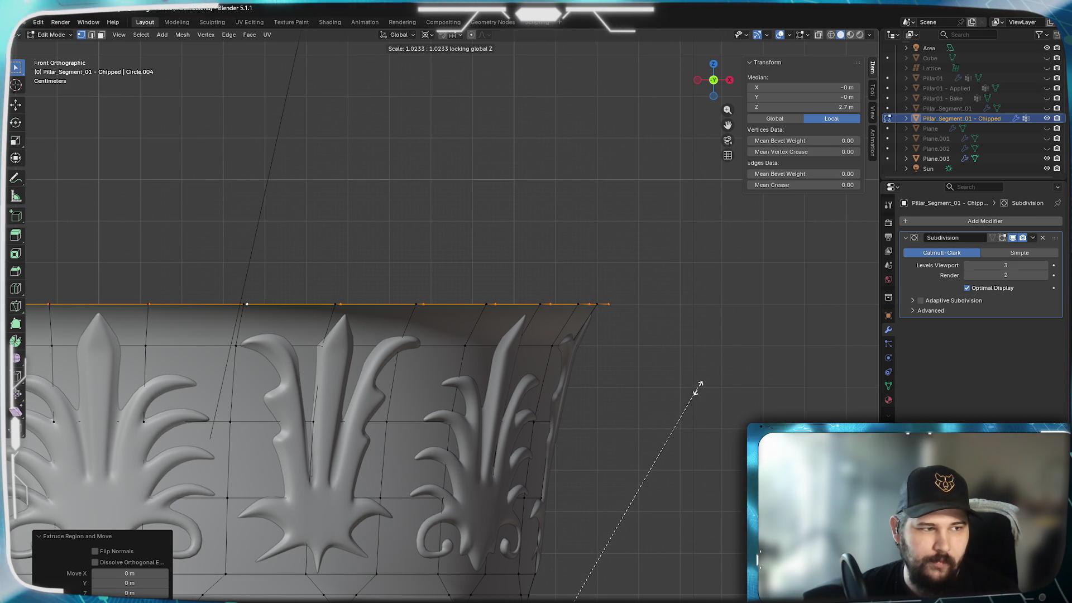
right_click(698, 388)
click(424, 36)
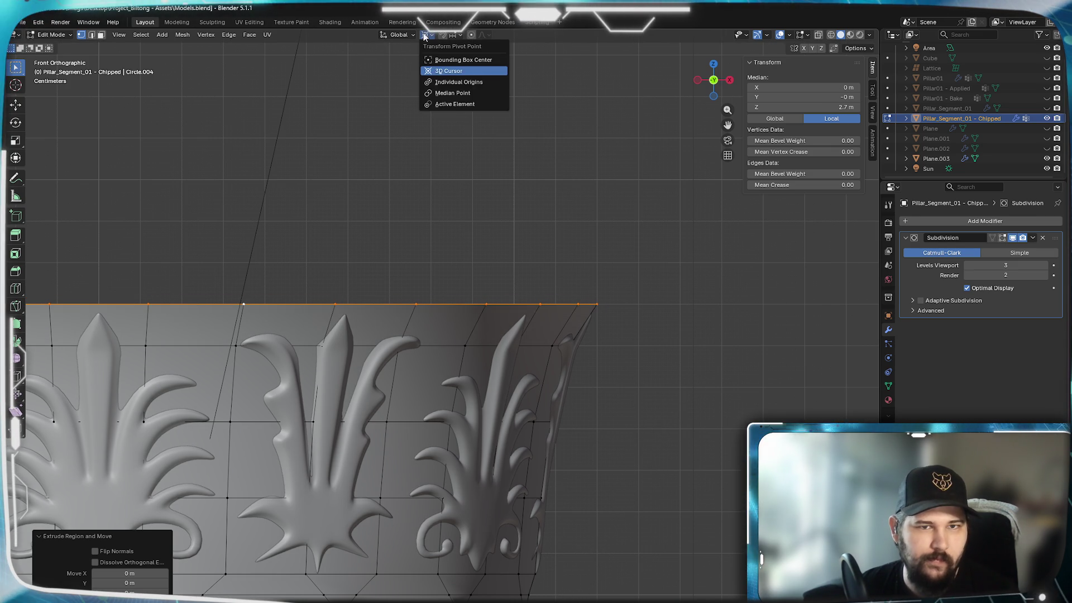
click(446, 83)
key(s)
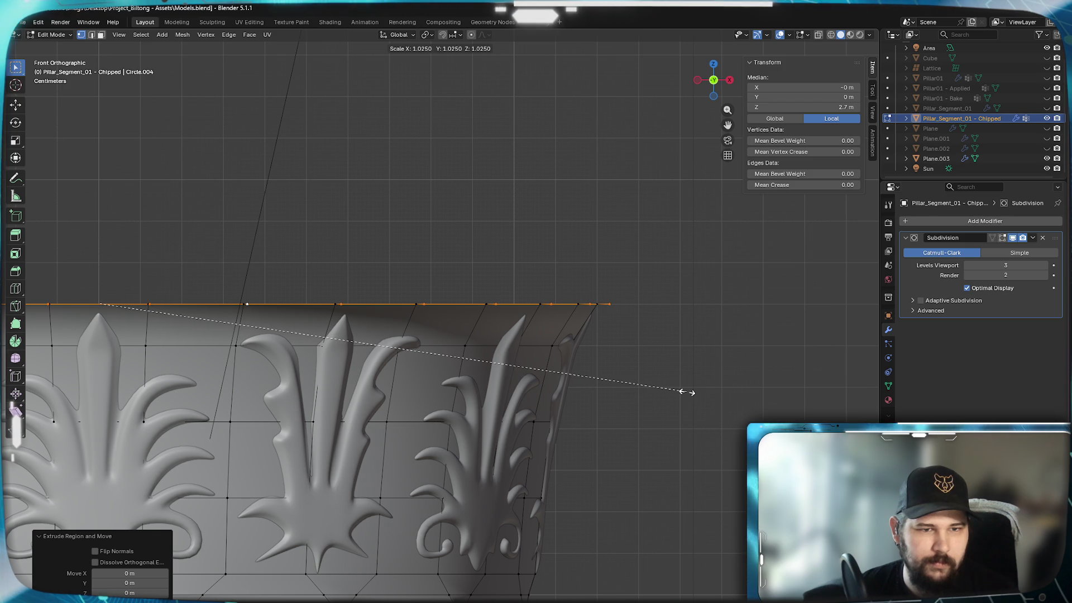
right_click(695, 392)
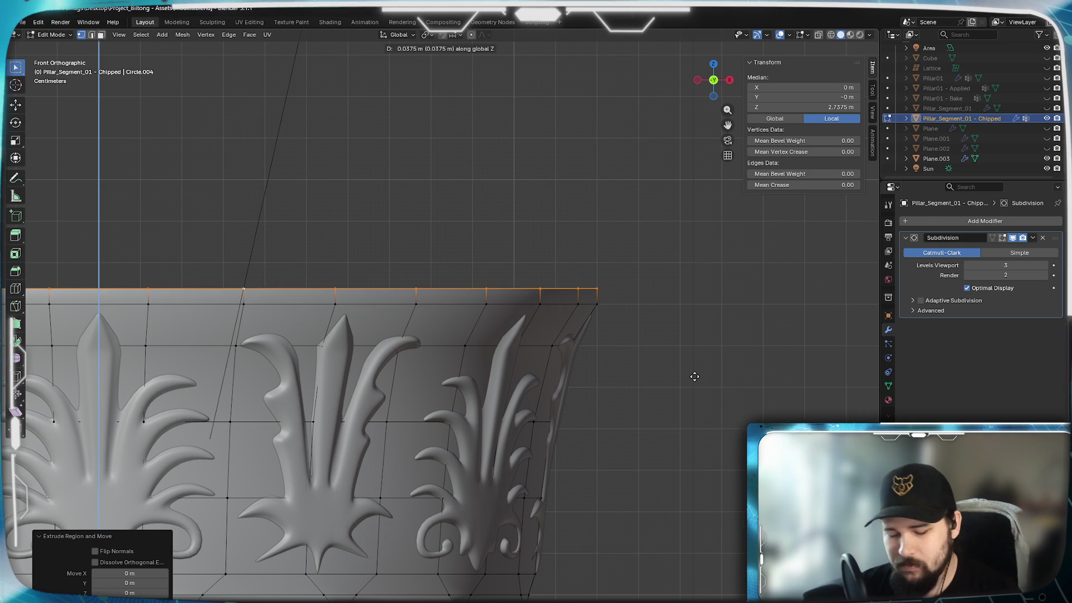
key(equal)
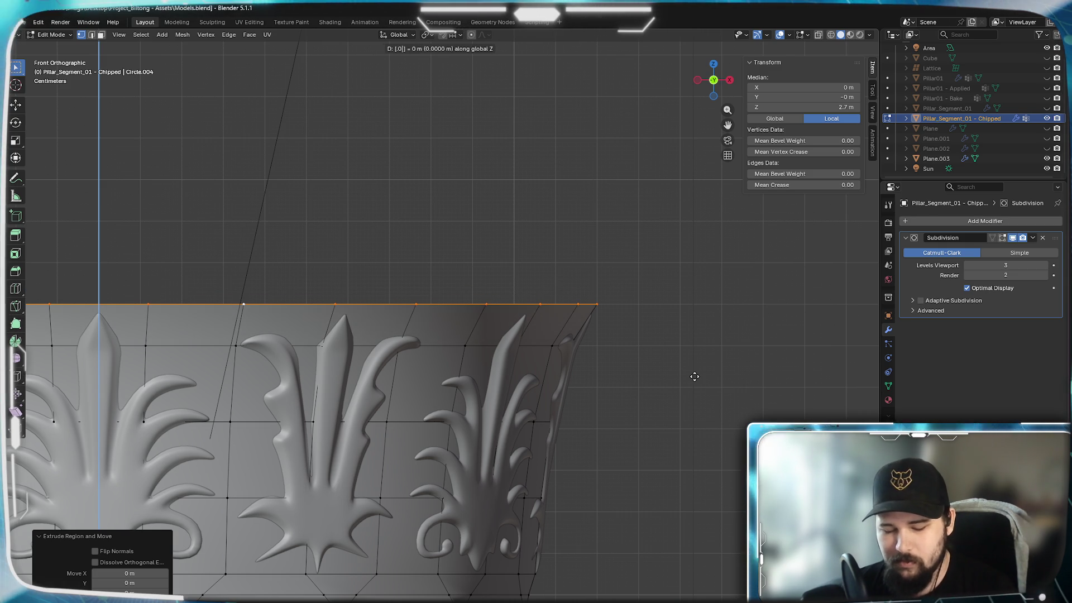
text(0.03)
key(Return)
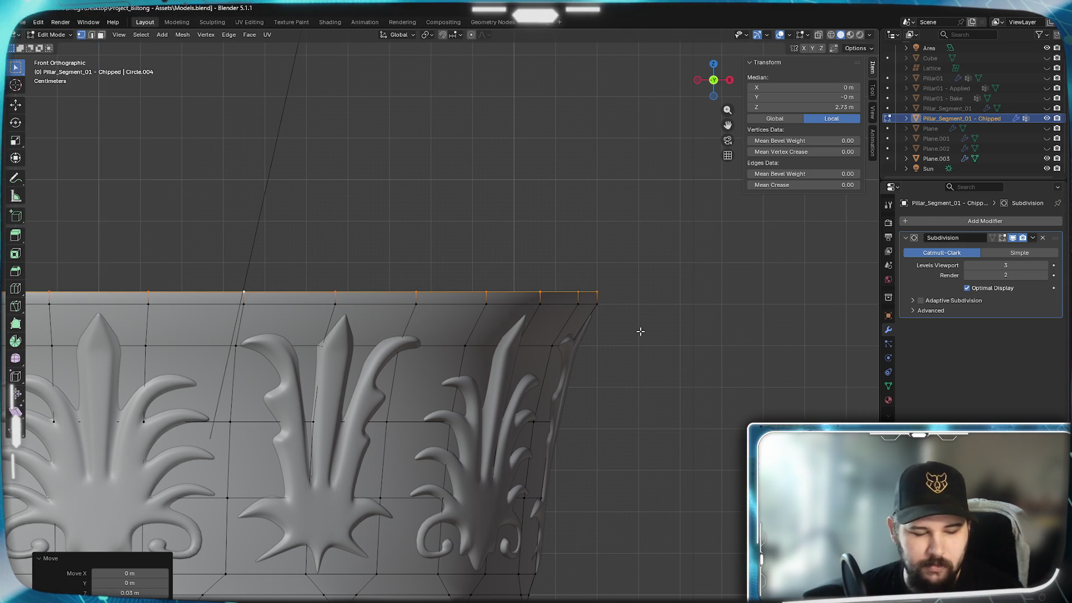
Extrude the top ring of faces outward along normals to form a flared rim
click(101, 36)
alt+click(537, 300)
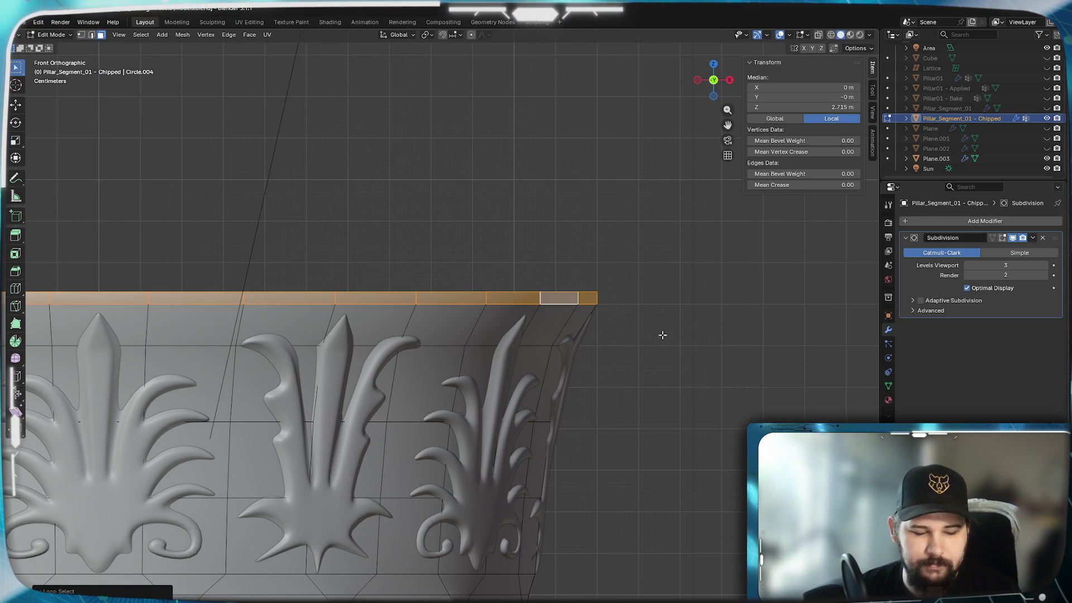
key(e)
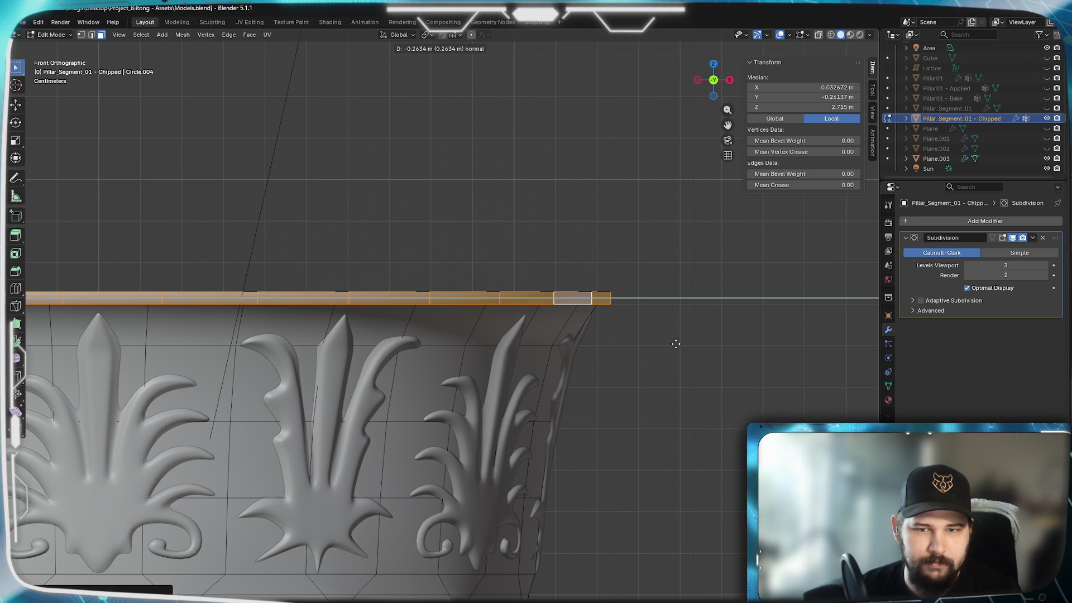
click(676, 344)
key(Tab)
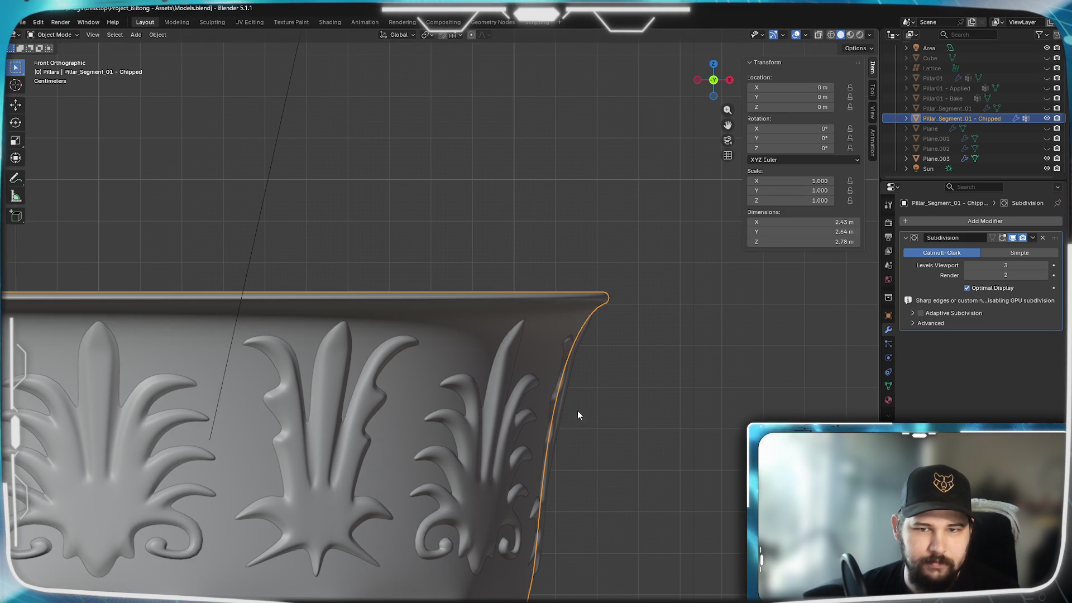
Undo the rim loop's outward flare in Edit Mode
scroll(578, 413, down, 3)
mouse_move(564, 398)
middle_down()
mouse_move(528, 375)
mouse_move(464, 366)
mouse_move(440, 414)
middle_up()
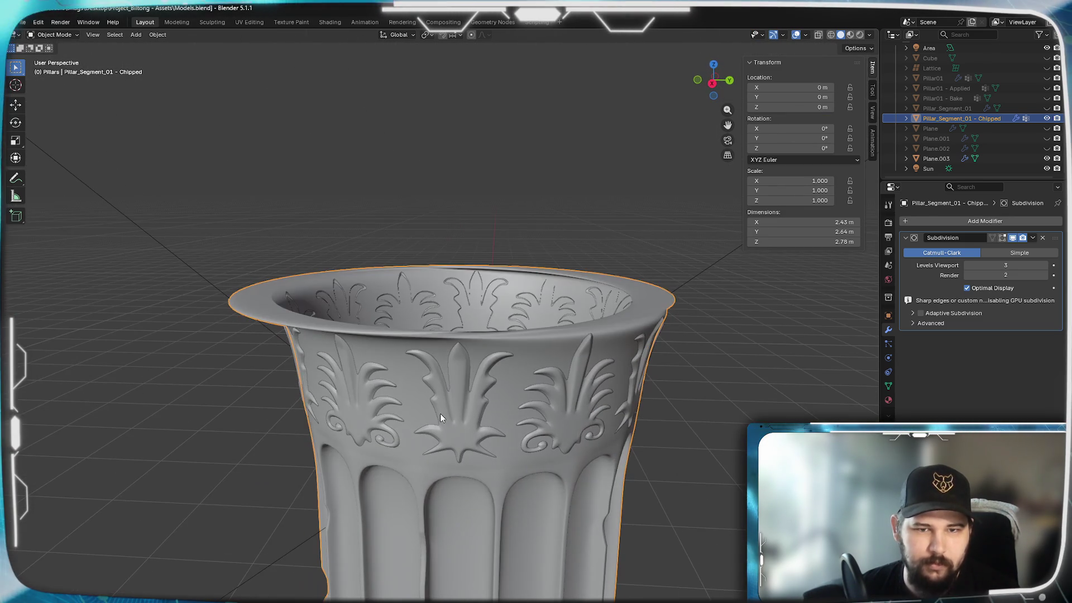
key(Tab)
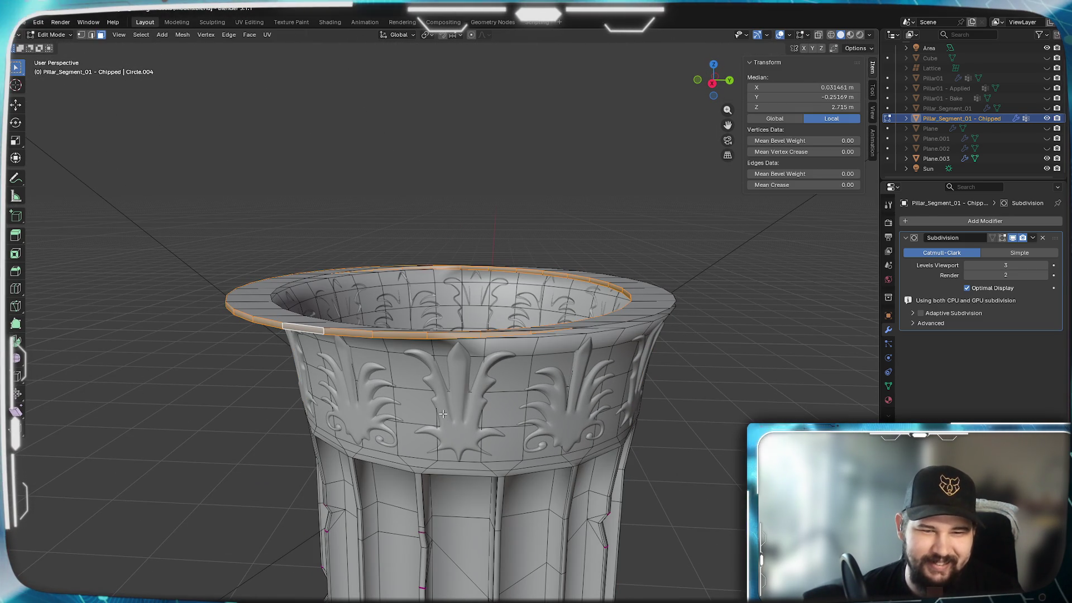
key(ctrl+z)
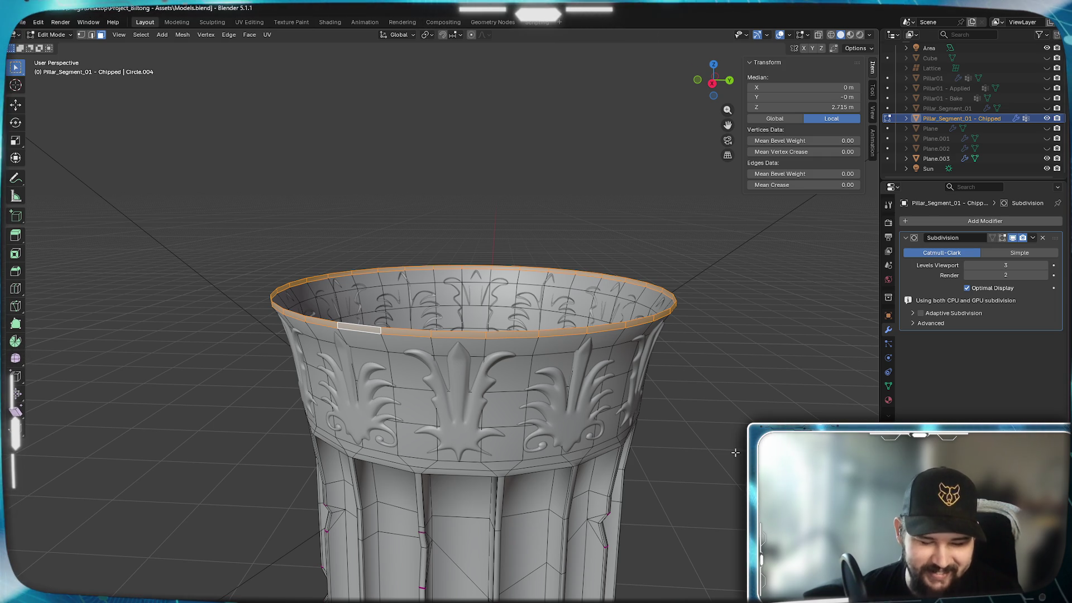
key(e)
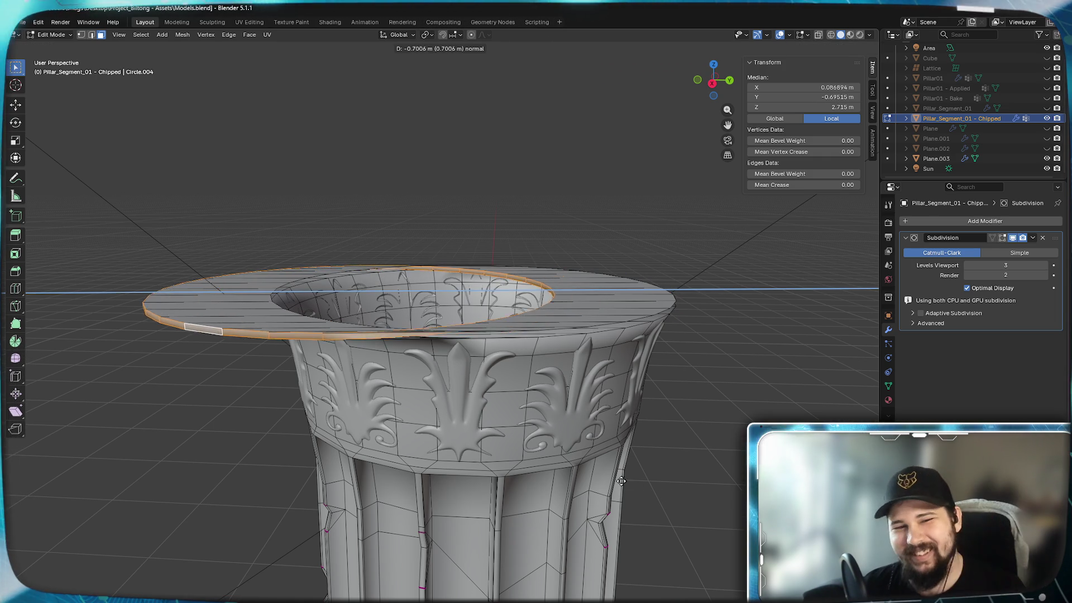
key(Escape)
Scale the top rim loop outward to about 1.02 in front view
key(s)
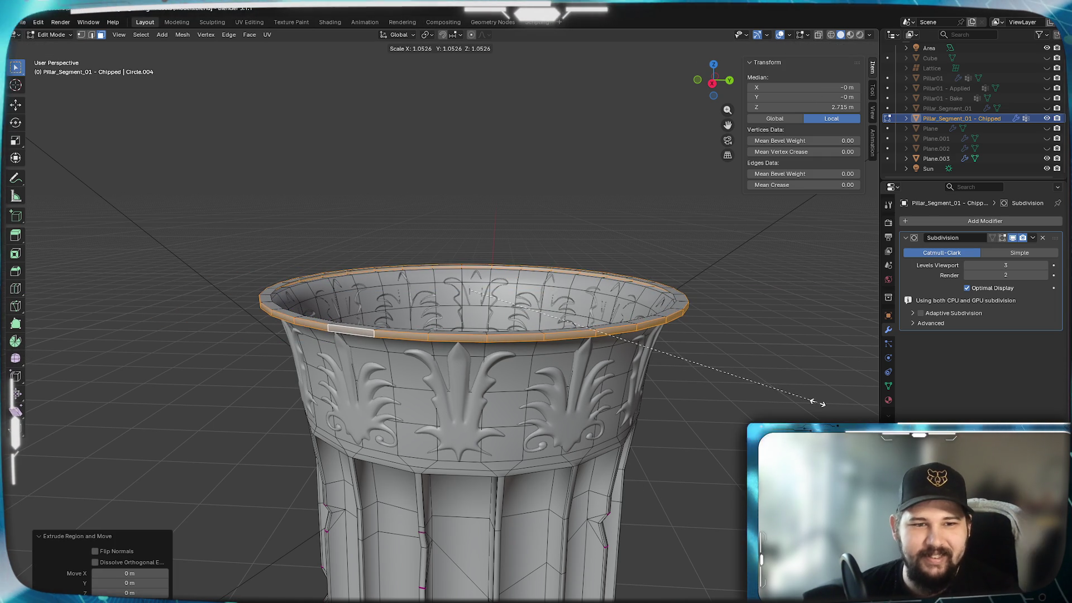
key(Escape)
key(KP_1)
scroll(664, 375, up, 4)
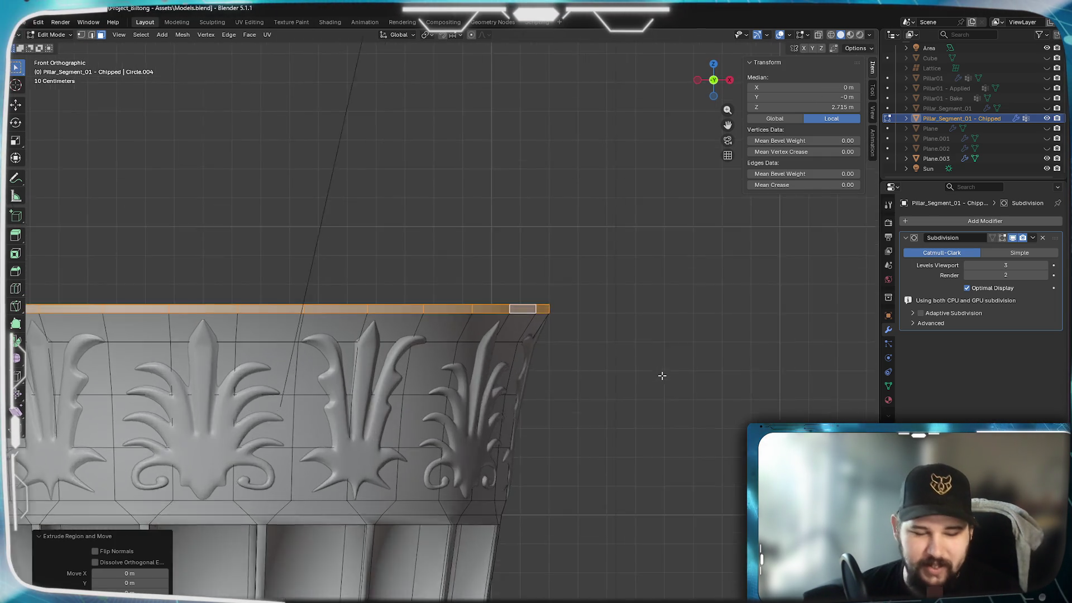
key(s)
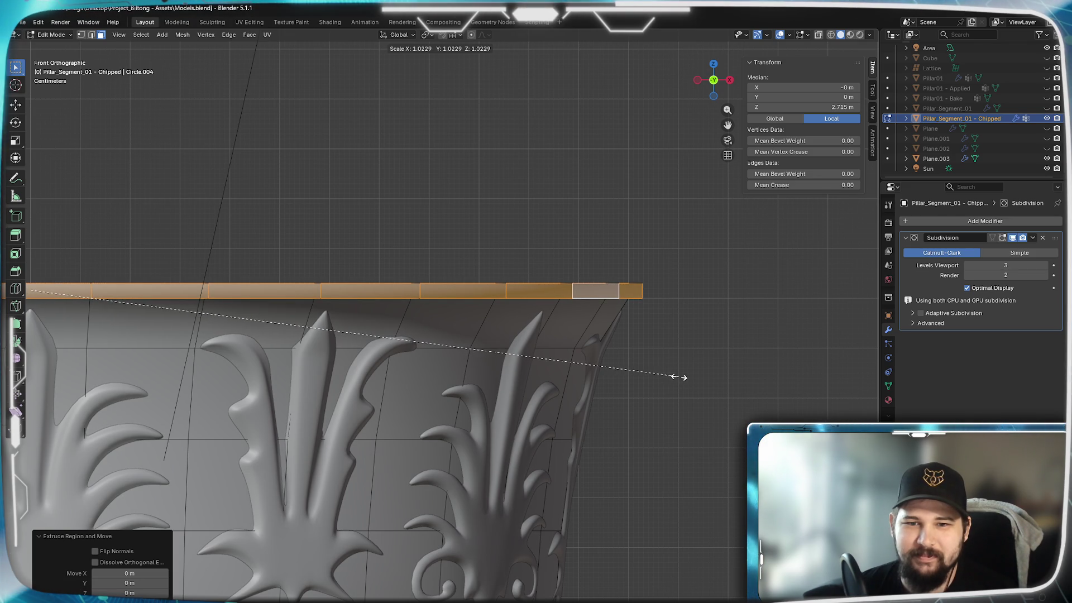
click(680, 377)
key(Tab)
mouse_move(680, 376)
middle_down()
mouse_move(516, 353)
mouse_move(464, 388)
mouse_move(541, 368)
mouse_move(653, 367)
mouse_move(674, 381)
middle_up()
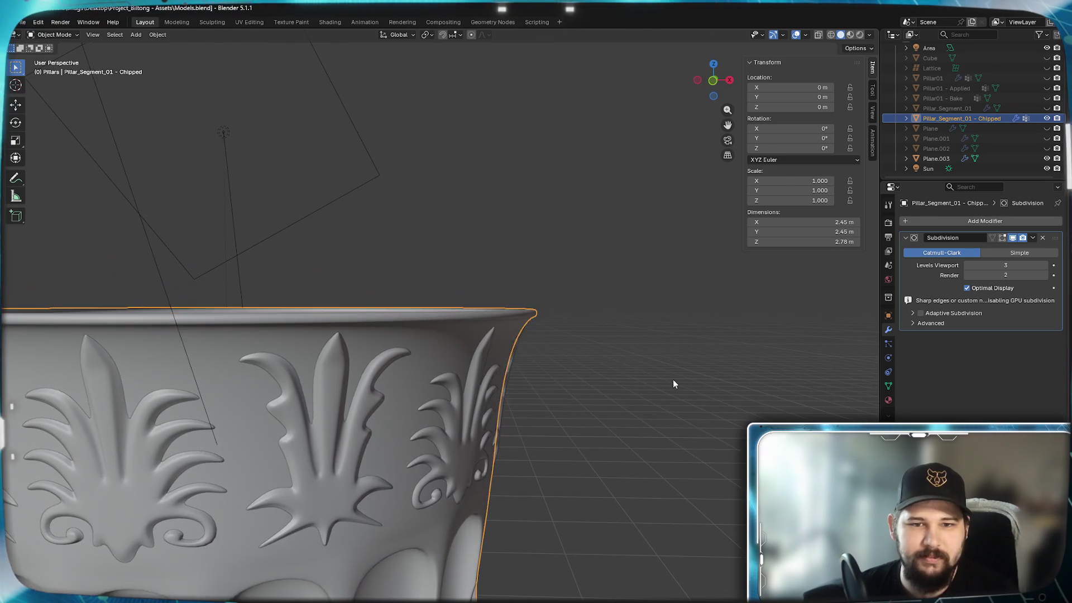
Lower the rim loop about 0.0111 m along Z and review the lip in perspective
key(Tab)
key(KP_1)
scroll(700, 384, up, 4)
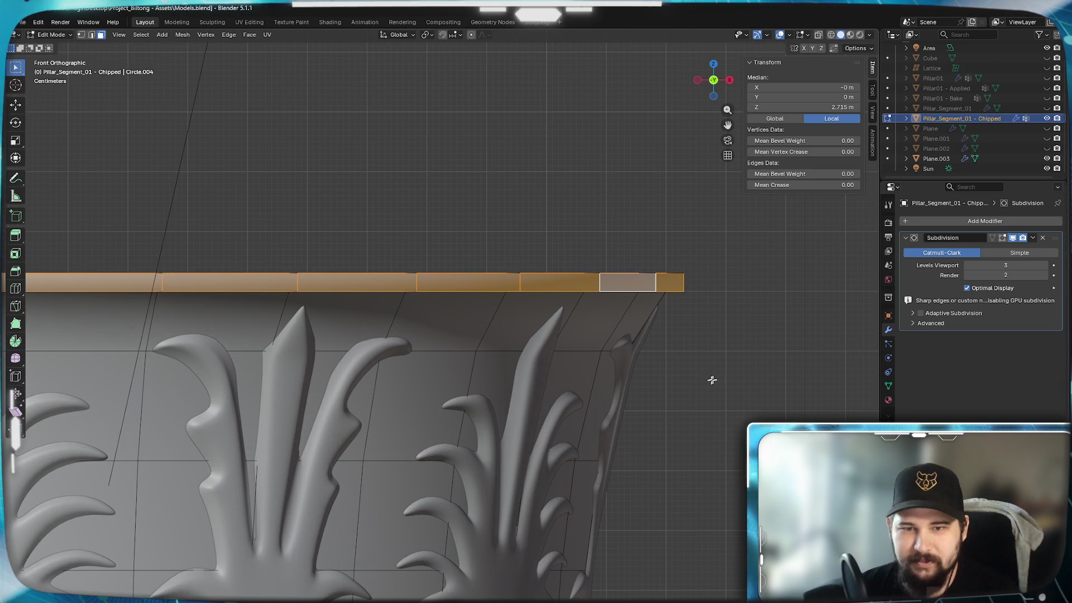
scroll(708, 348, up, 2)
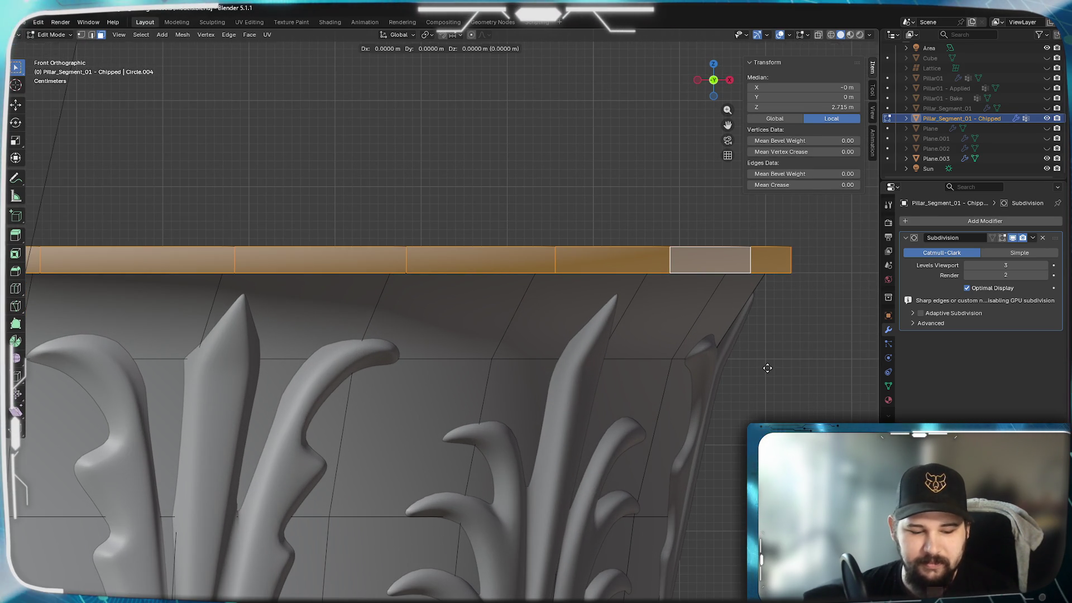
key(z)
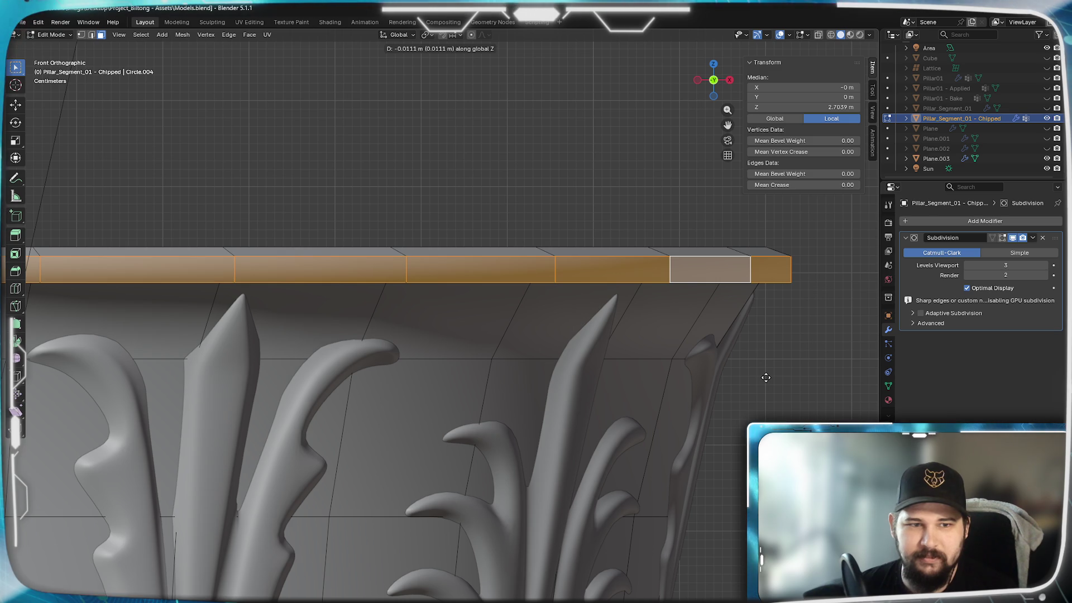
key(Tab)
scroll(758, 383, down, 2)
mouse_move(758, 383)
middle_down()
mouse_move(632, 361)
mouse_move(554, 364)
mouse_move(571, 371)
mouse_move(537, 381)
mouse_move(551, 387)
mouse_move(584, 357)
mouse_move(567, 350)
mouse_move(542, 377)
mouse_move(514, 385)
mouse_move(657, 357)
mouse_move(681, 375)
mouse_move(664, 380)
mouse_move(565, 521)
mouse_move(634, 359)
mouse_move(581, 410)
mouse_move(567, 399)
mouse_move(591, 376)
middle_up()
scroll(632, 361, up, 2)
scroll(639, 395, down, 3)
scroll(495, 354, up, 5)
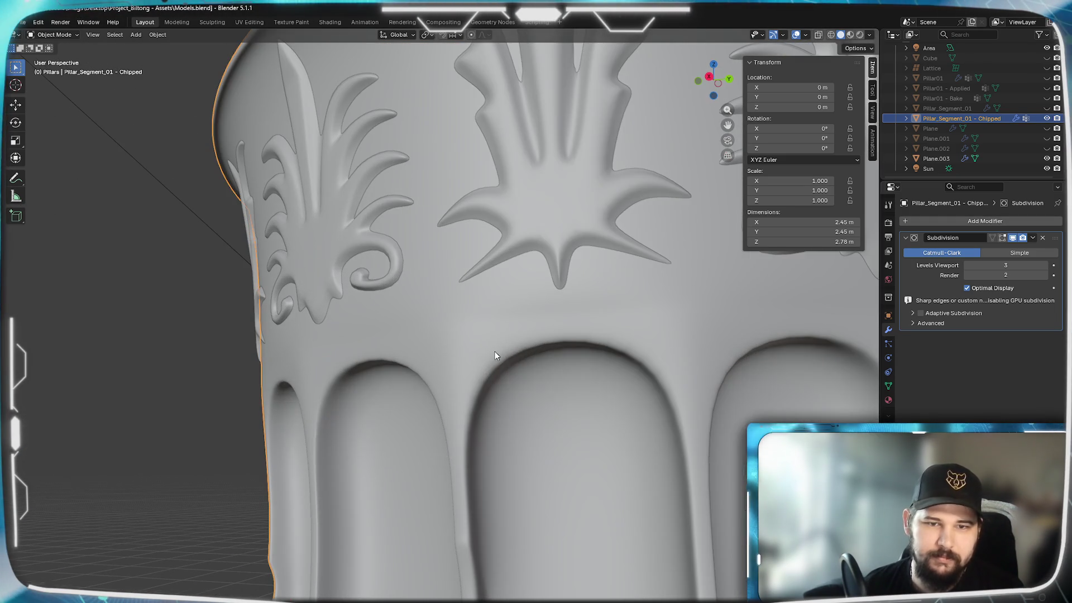
Compare the flared rim's mesh wireframe with its smoothed Object Mode result
scroll(497, 356, down, 6)
key(Tab)
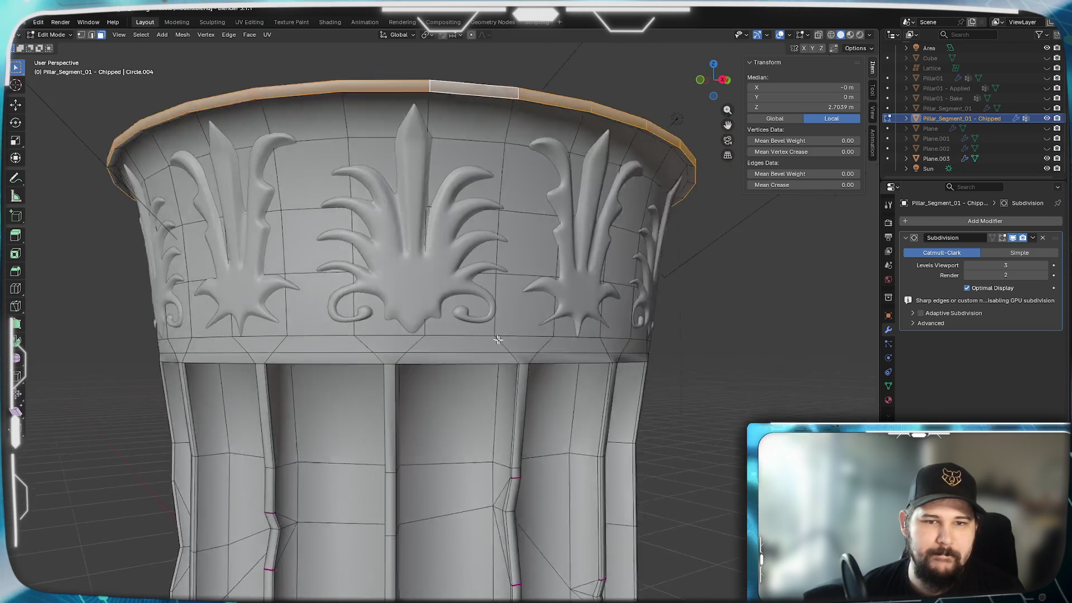
middle_drag(497, 340, 482, 343)
key(Tab)
scroll(482, 343, down, 2)
scroll(484, 347, up, 5)
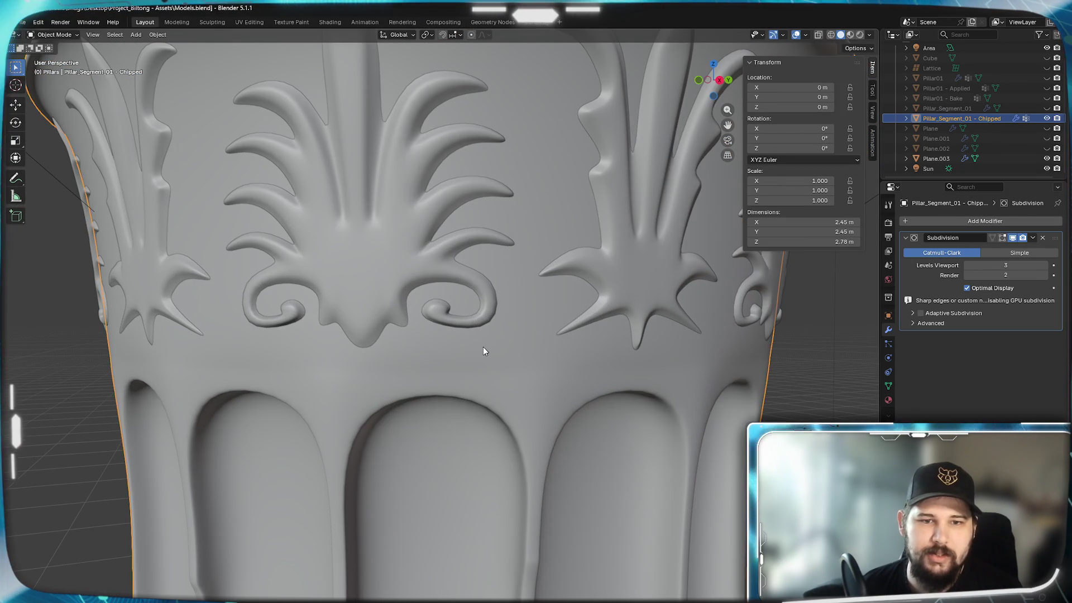
scroll(500, 354, down, 5)
Look down into the pillar interior and bring up the Shift+A Add menu
mouse_move(498, 354)
middle_down()
mouse_move(455, 354)
mouse_move(474, 485)
mouse_move(527, 336)
mouse_move(485, 342)
middle_up()
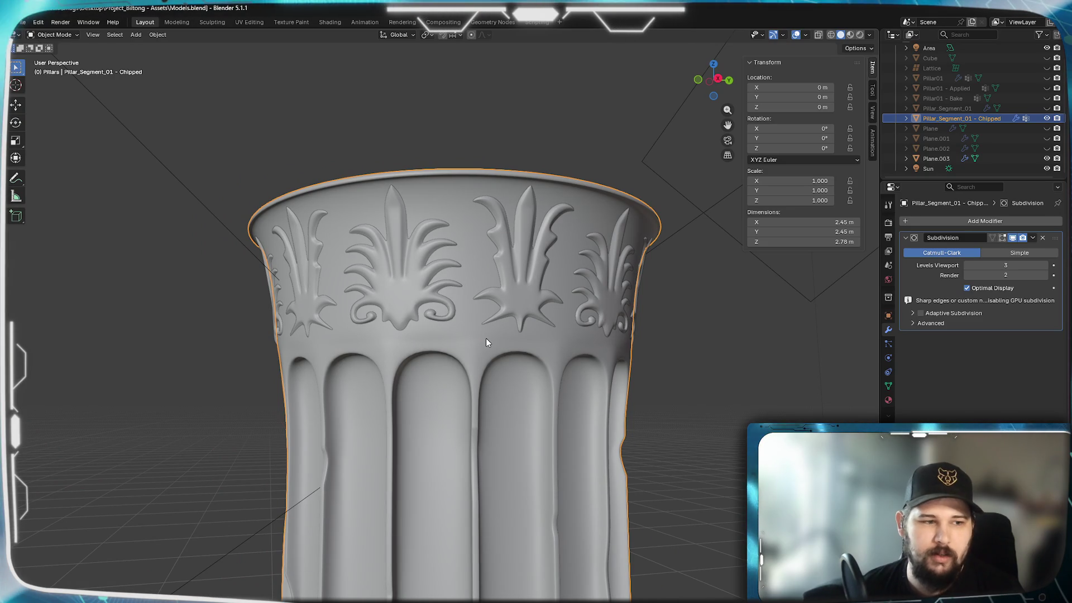
mouse_move(316, 273)
middle_down()
mouse_move(361, 357)
mouse_move(386, 453)
middle_up()
key(shift+a)
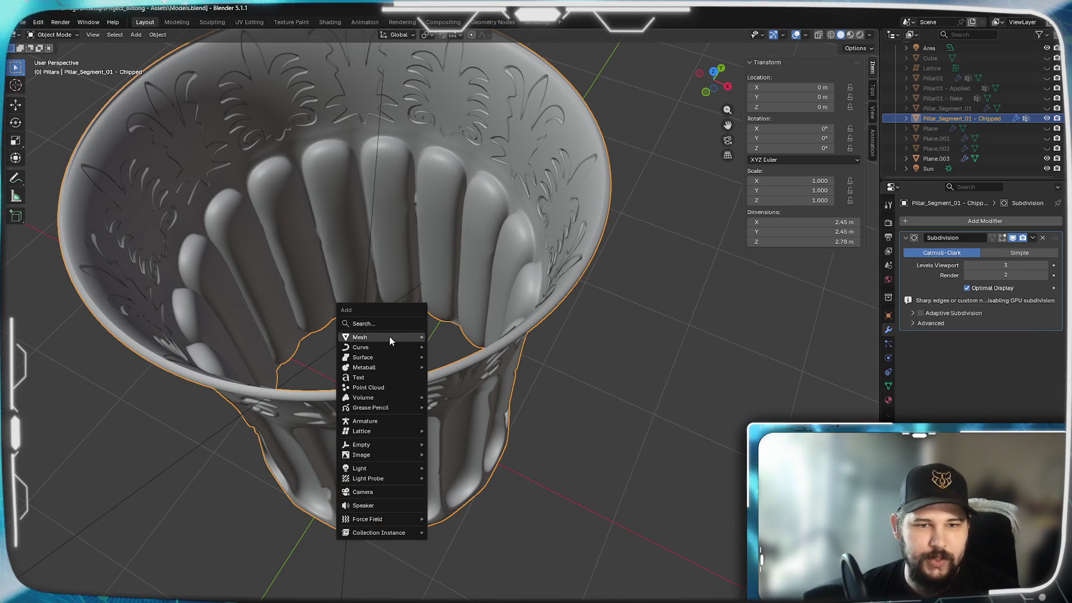
Add a circle mesh and scale it down to about 0.225, viewed from the top
mouse_move(401, 337)
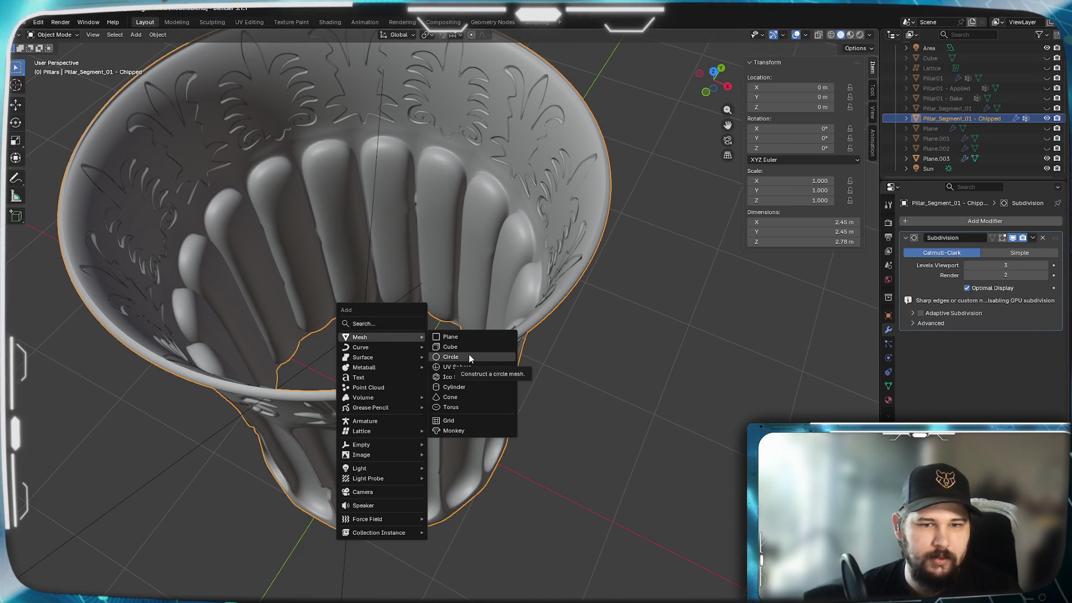
click(468, 358)
mouse_move(408, 320)
middle_down()
mouse_move(420, 357)
mouse_move(430, 345)
middle_up()
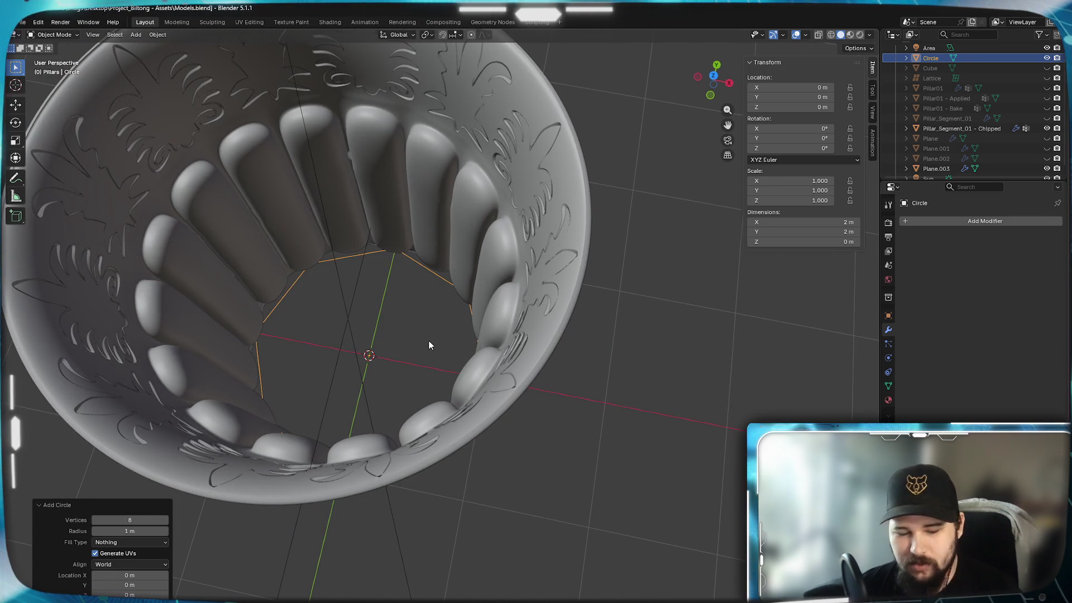
scroll(424, 346, up, 3)
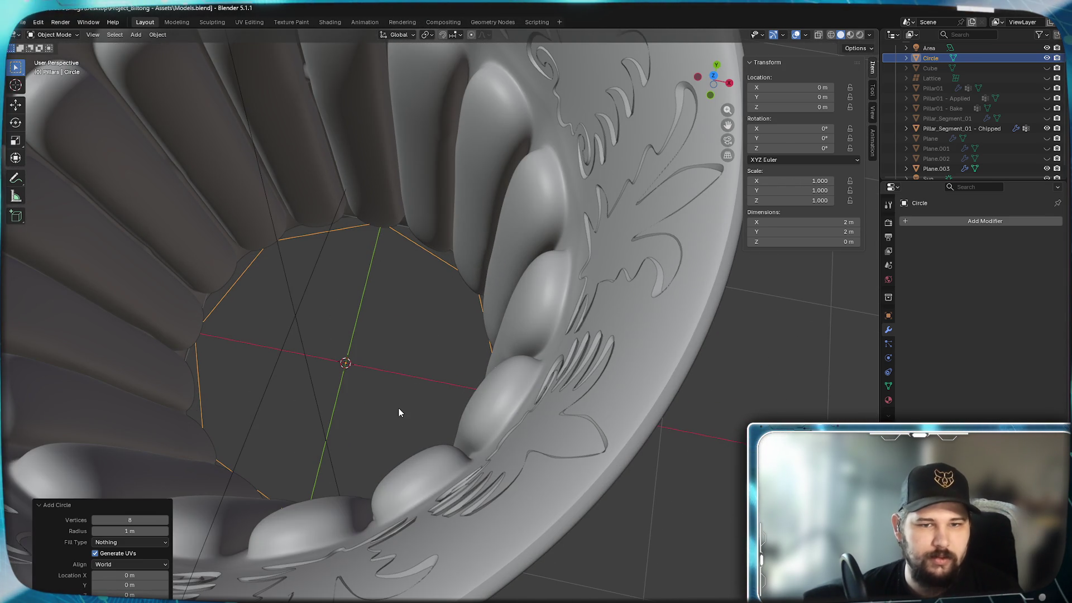
middle_drag(399, 412, 484, 342)
key(KP_7)
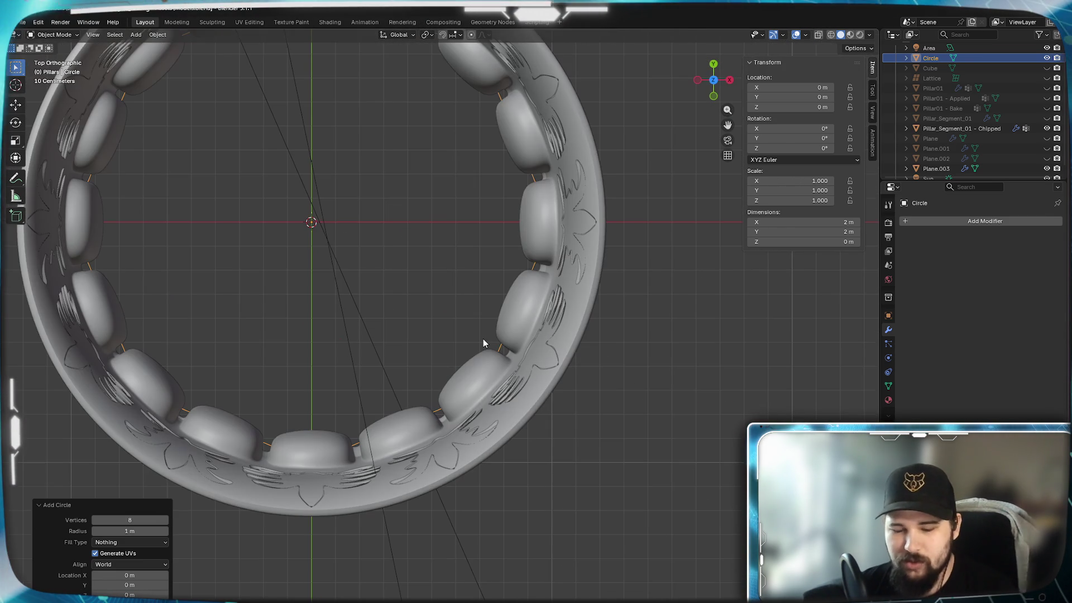
shift+middle_drag(354, 292, 463, 390)
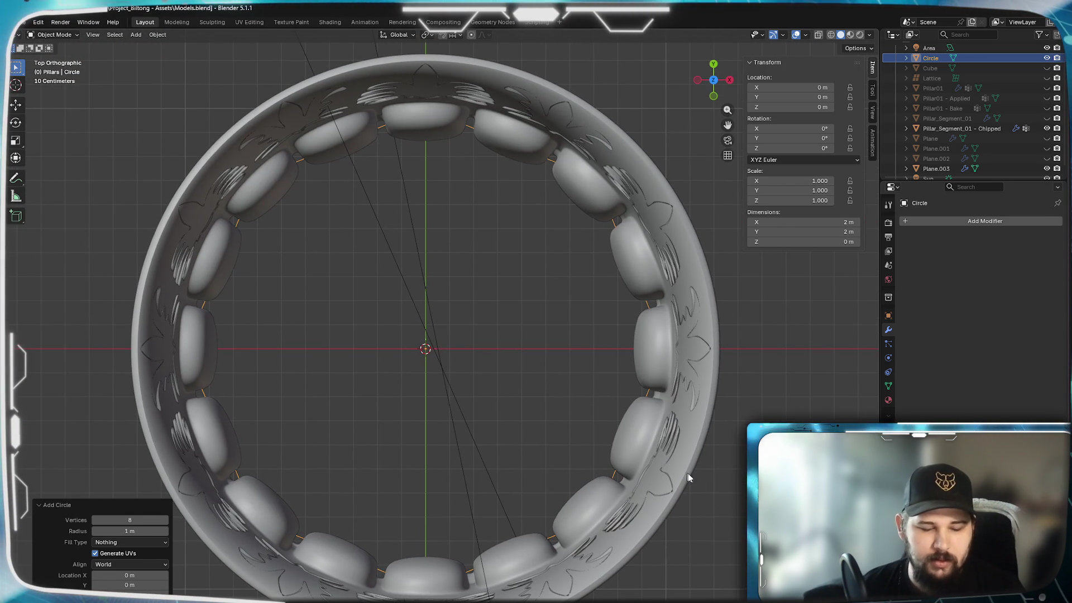
key(s)
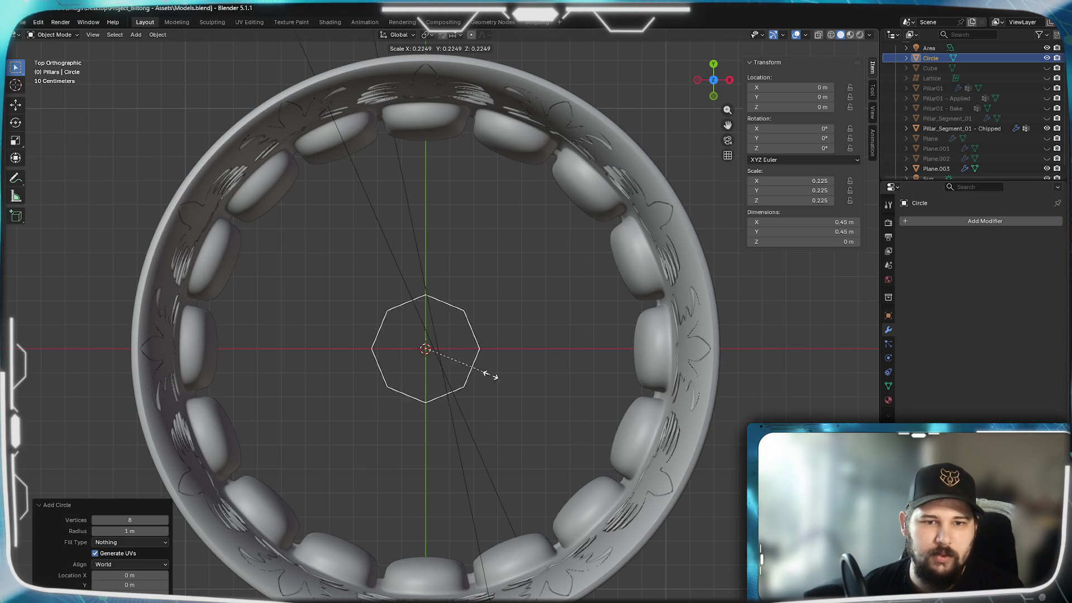
click(491, 376)
In edit mode, shrink the circle to 0.045 and move it up onto the capital wall below the ornament
key(Tab)
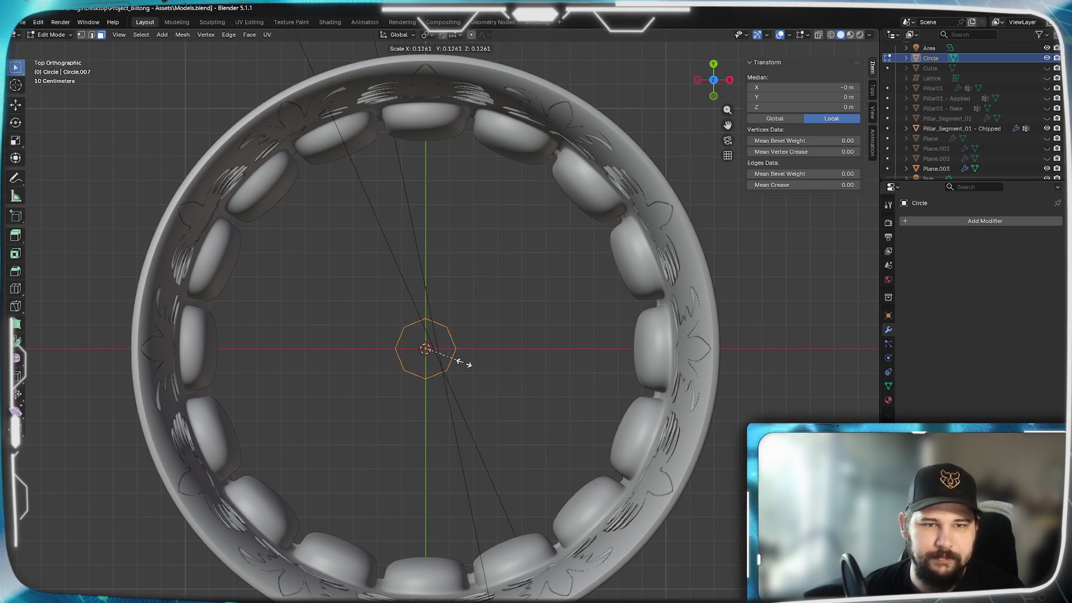
click(435, 352)
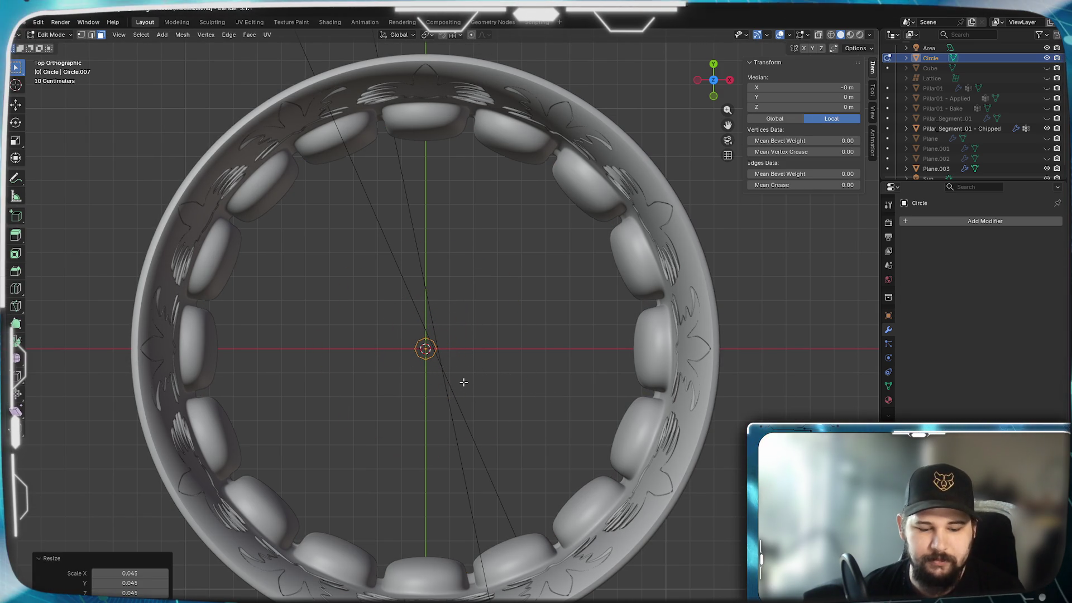
middle_drag(693, 497, 588, 484)
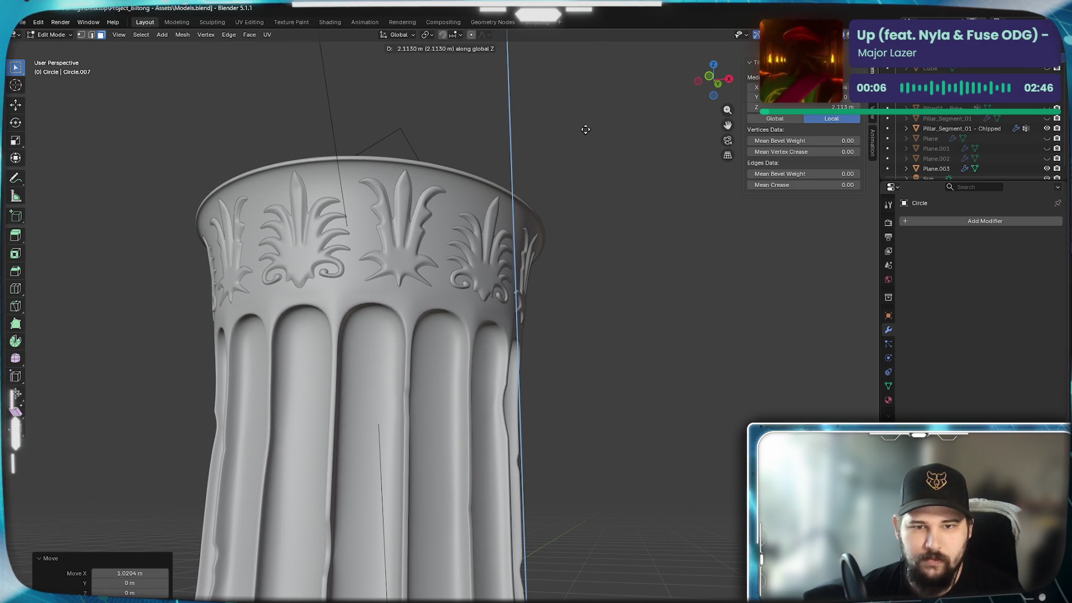
click(579, 159)
middle_drag(601, 260, 480, 420)
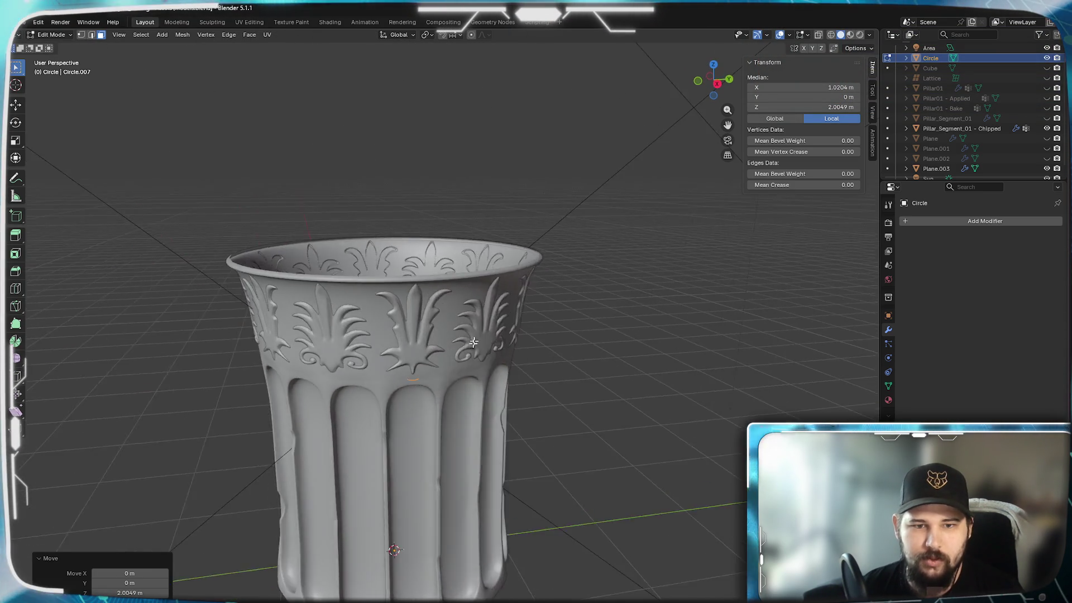
scroll(481, 420, up, 10)
scroll(481, 420, down, 5)
mouse_move(502, 311)
middle_down()
mouse_move(467, 323)
mouse_move(487, 328)
mouse_move(479, 318)
mouse_move(461, 366)
mouse_move(485, 335)
middle_up()
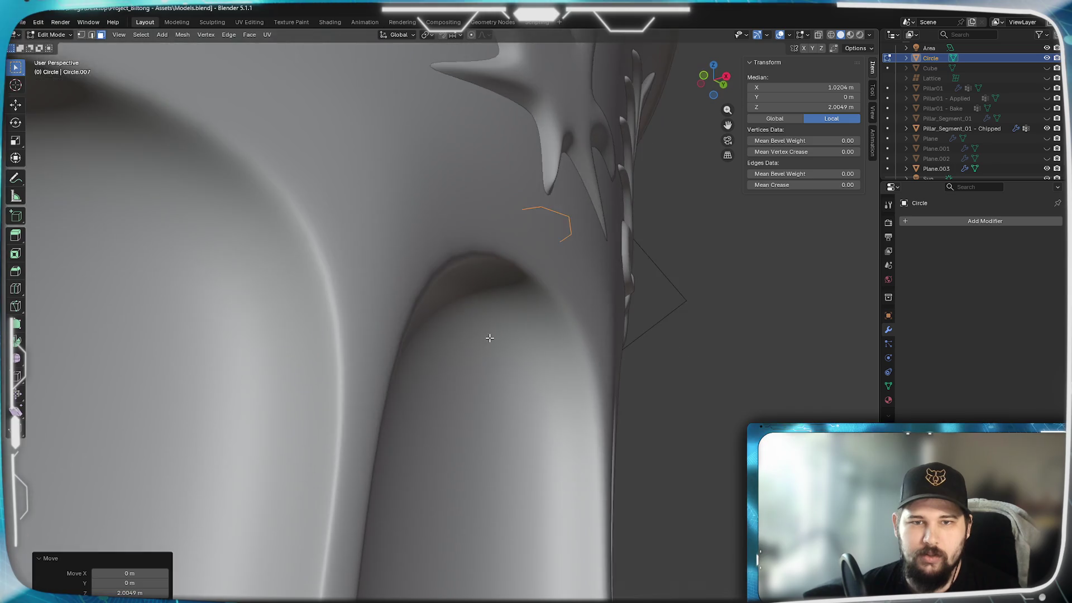
key(Tab)
scroll(565, 307, up, 5)
middle_drag(566, 307, 529, 376)
scroll(514, 350, up, 3)
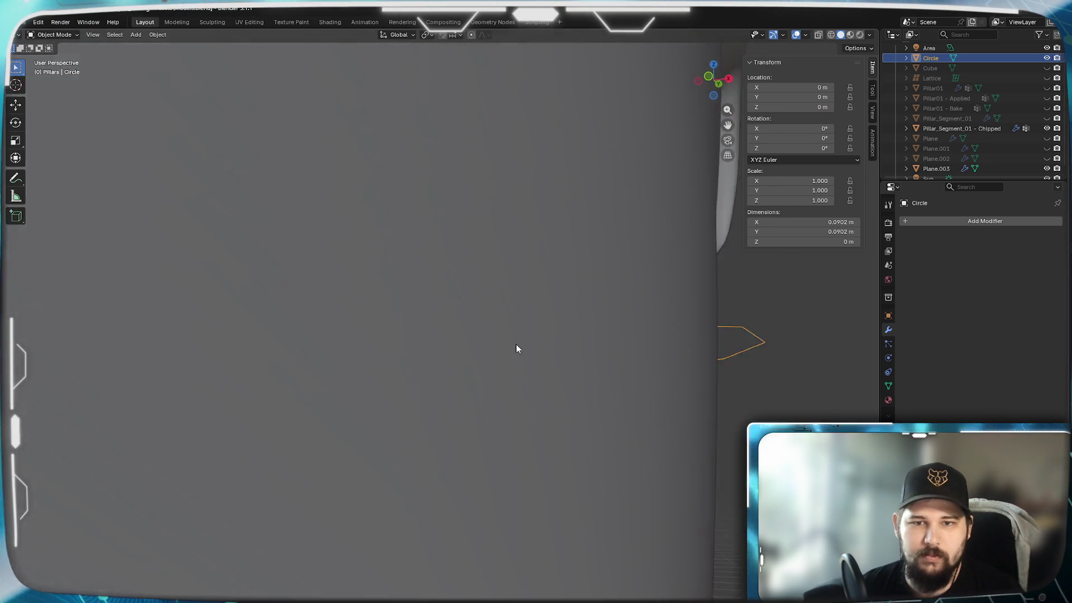
Delete the unwanted circle vertices, leaving a short chain
scroll(538, 356, down, 5)
key(Tab)
scroll(537, 356, down, 3)
scroll(502, 342, up, 5)
scroll(519, 345, down, 5)
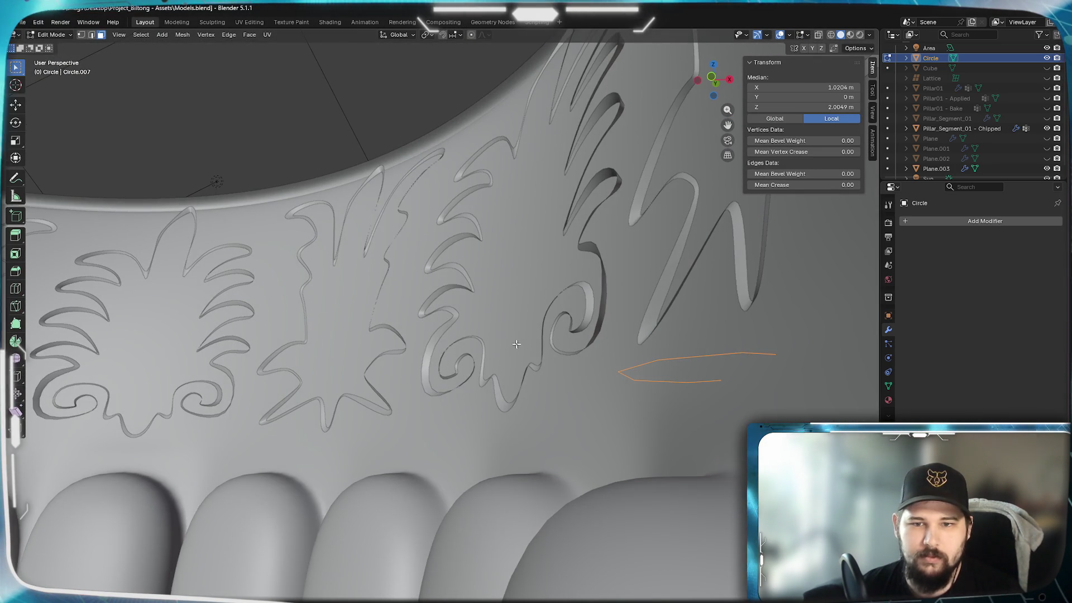
scroll(559, 354, down, 5)
scroll(550, 353, up, 5)
click(547, 359)
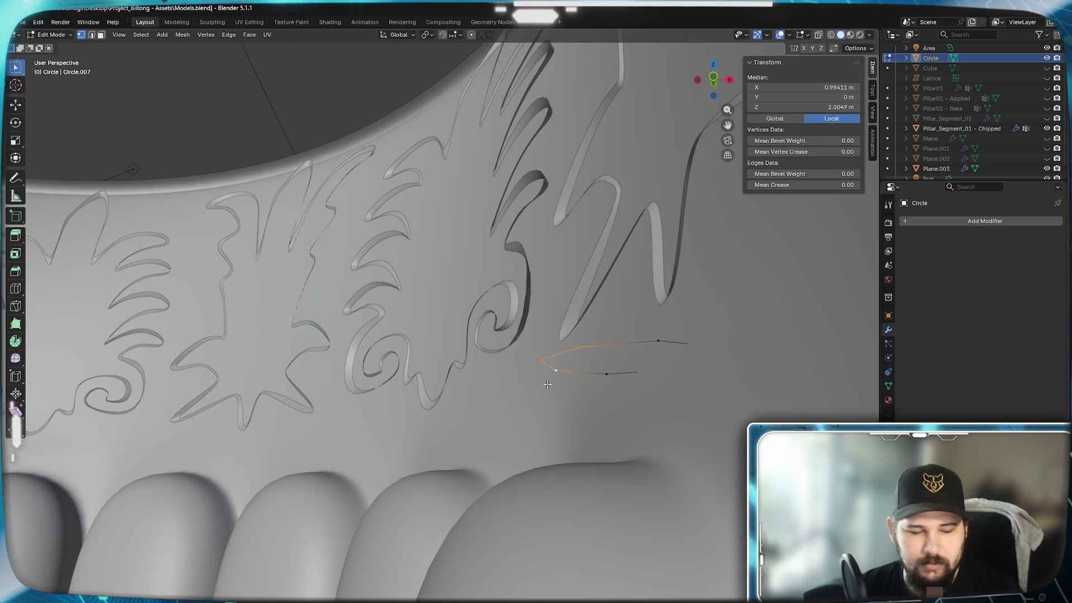
key(x)
click(540, 379)
click(593, 373)
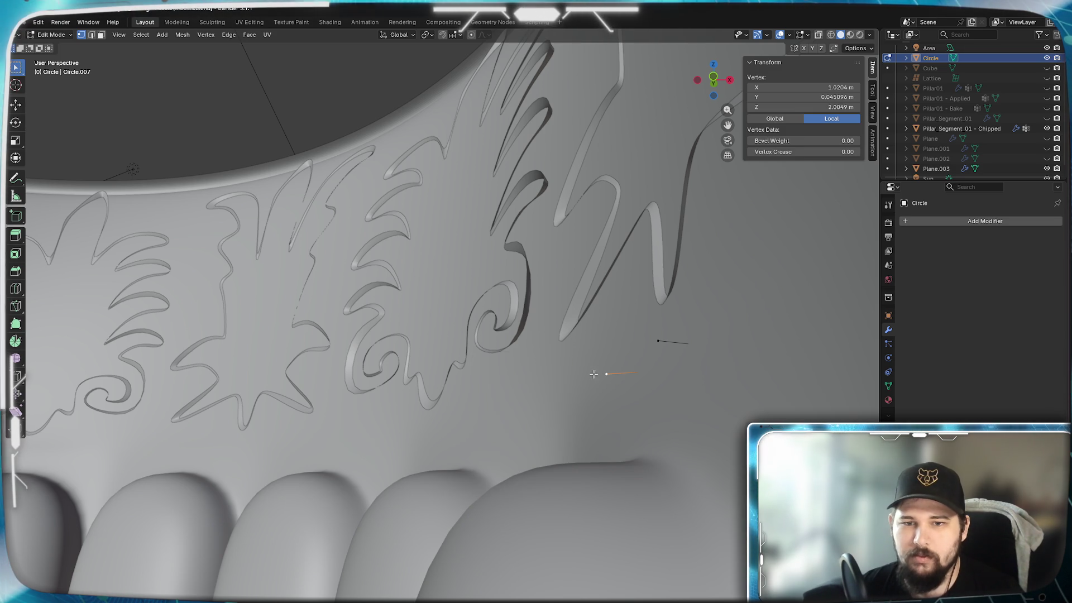
Join the two selected end vertices with a new edge
scroll(653, 357, down, 3)
key(KP_Decimal)
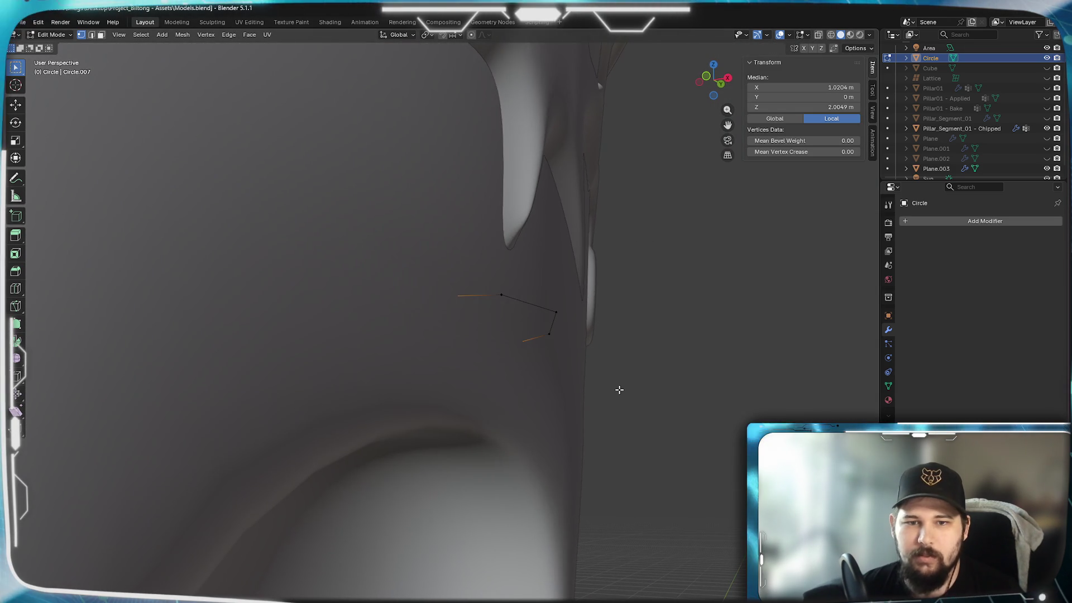
mouse_move(617, 390)
middle_down()
mouse_move(610, 402)
mouse_move(605, 371)
mouse_move(615, 383)
middle_up()
shift+click(498, 296)
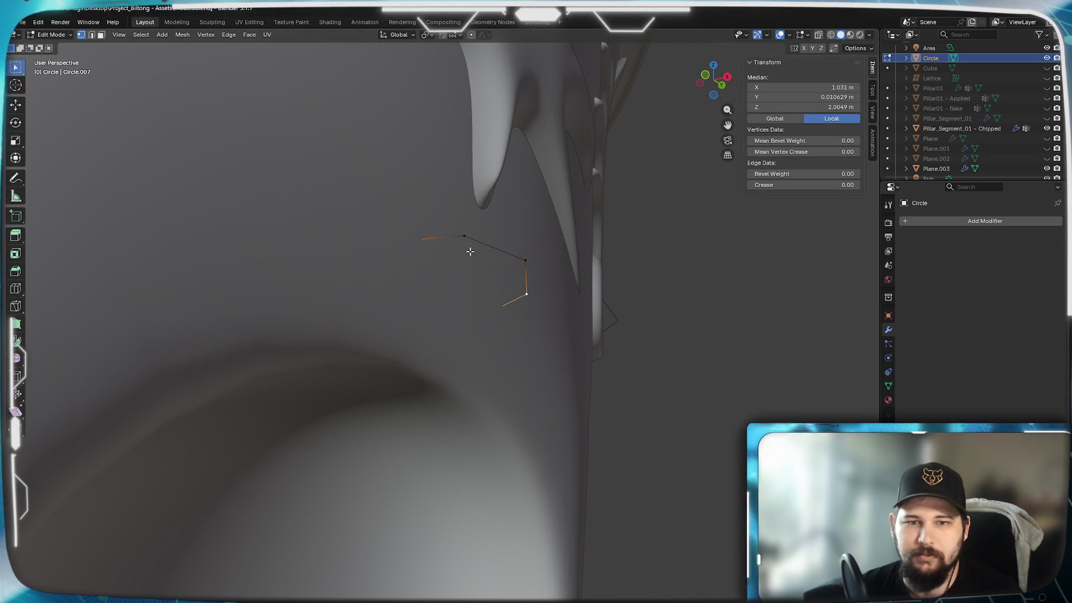
click(498, 298)
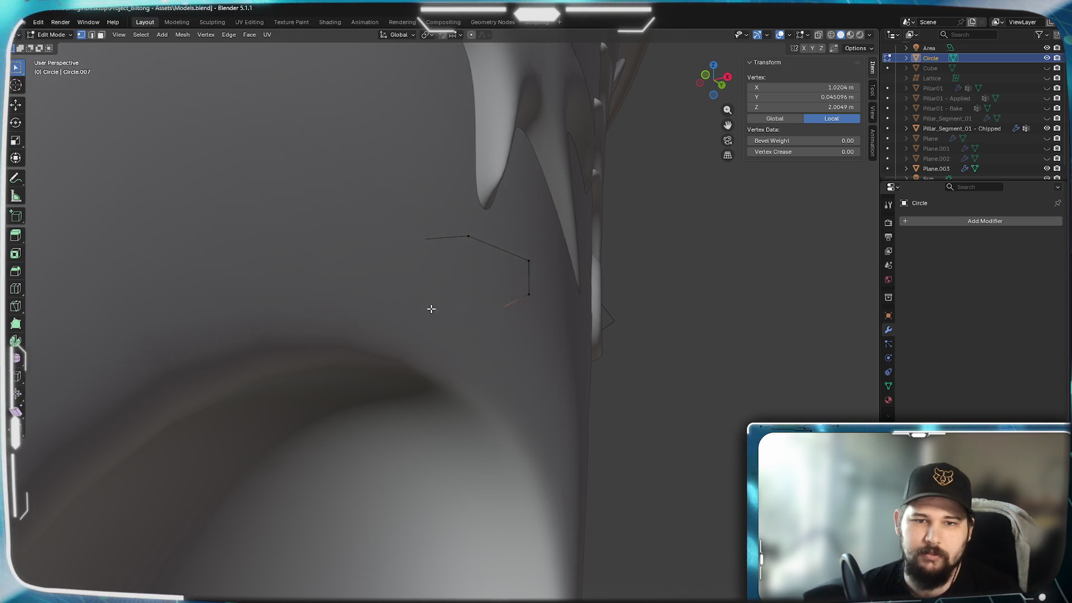
middle_drag(431, 309, 498, 320)
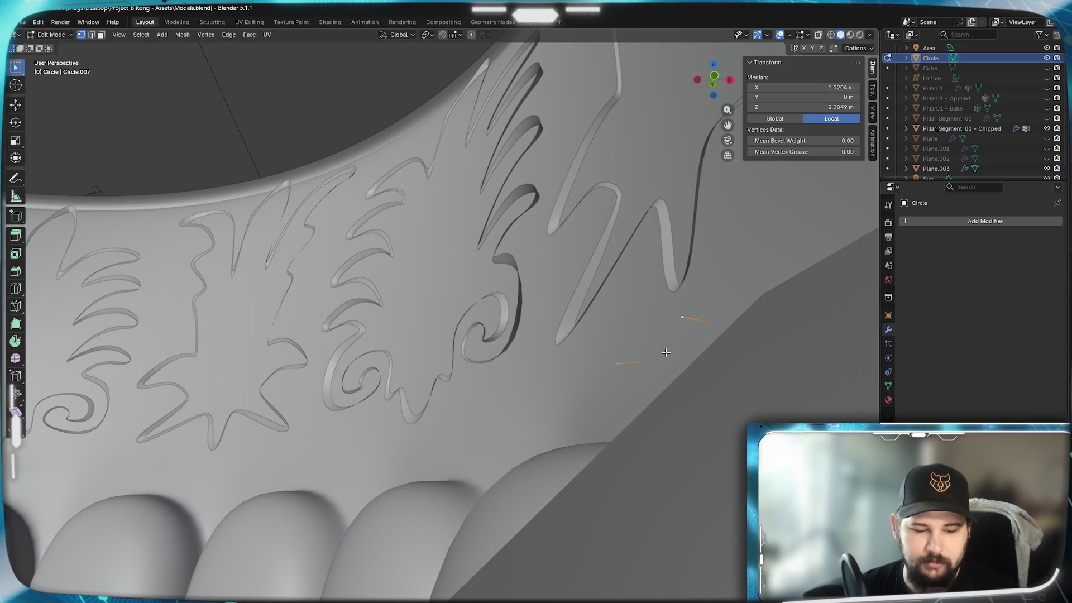
key(f)
Split the new edge with an extra cut and select an edge of the outline
click(645, 339)
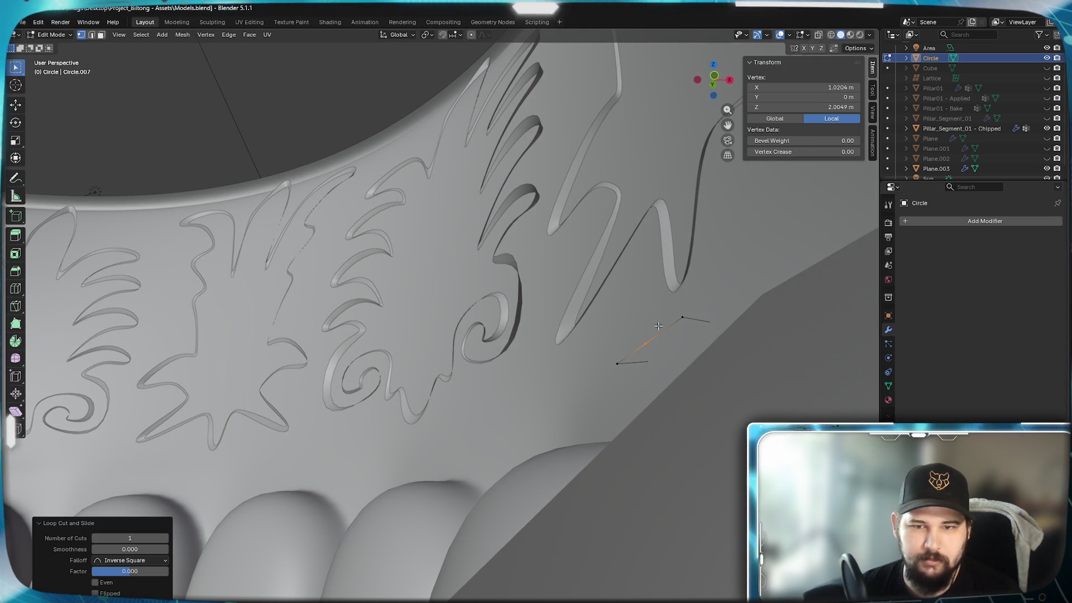
scroll(692, 359, up, 10)
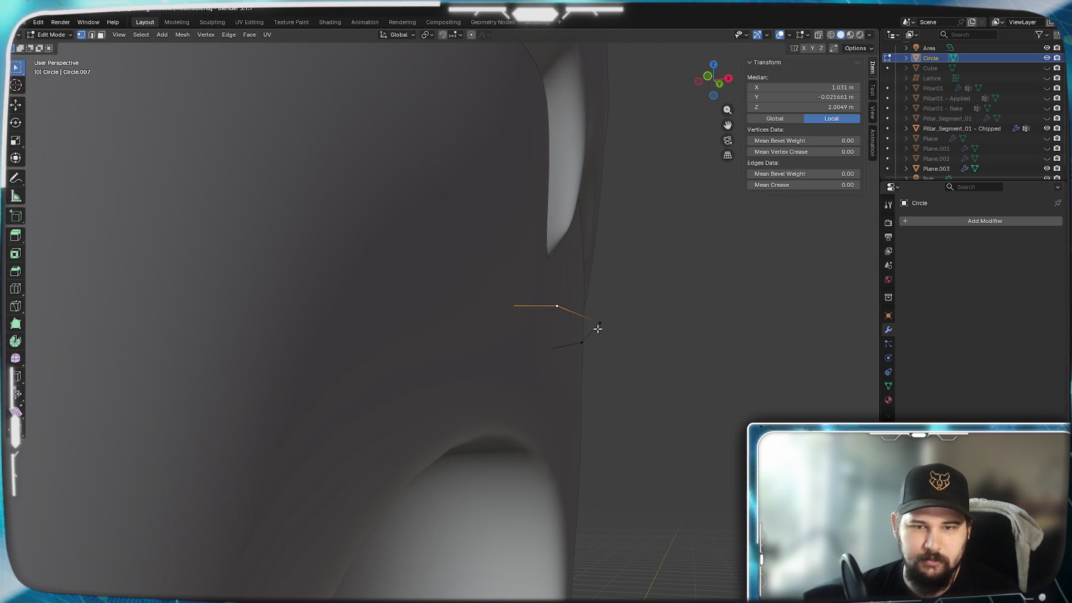
click(599, 334)
shift+click(571, 339)
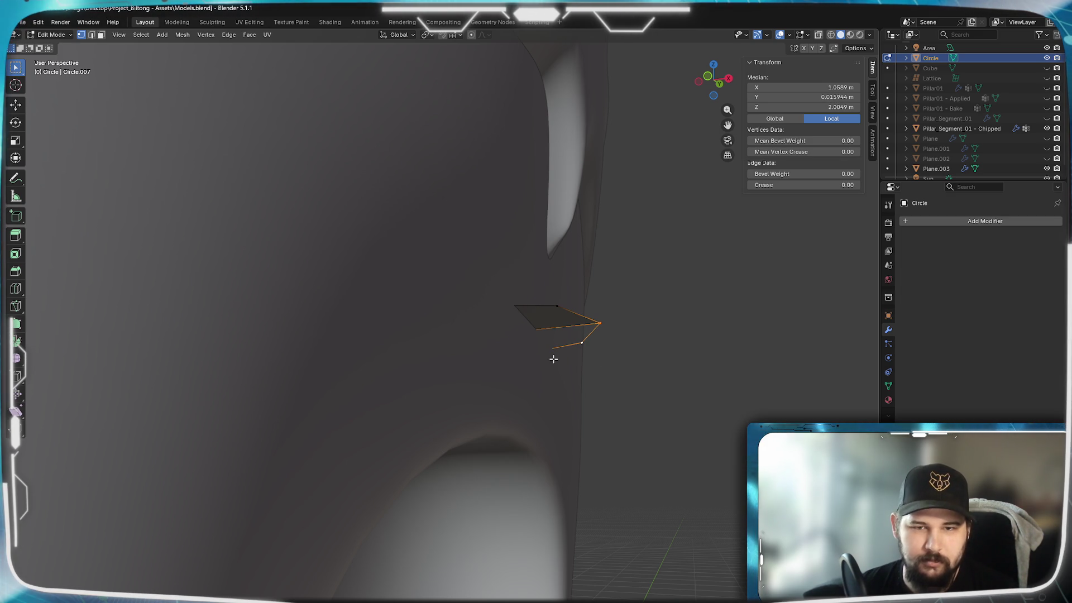
Move the small face along Z by about 0.0137 m to form a thin block
scroll(576, 340, down, 8)
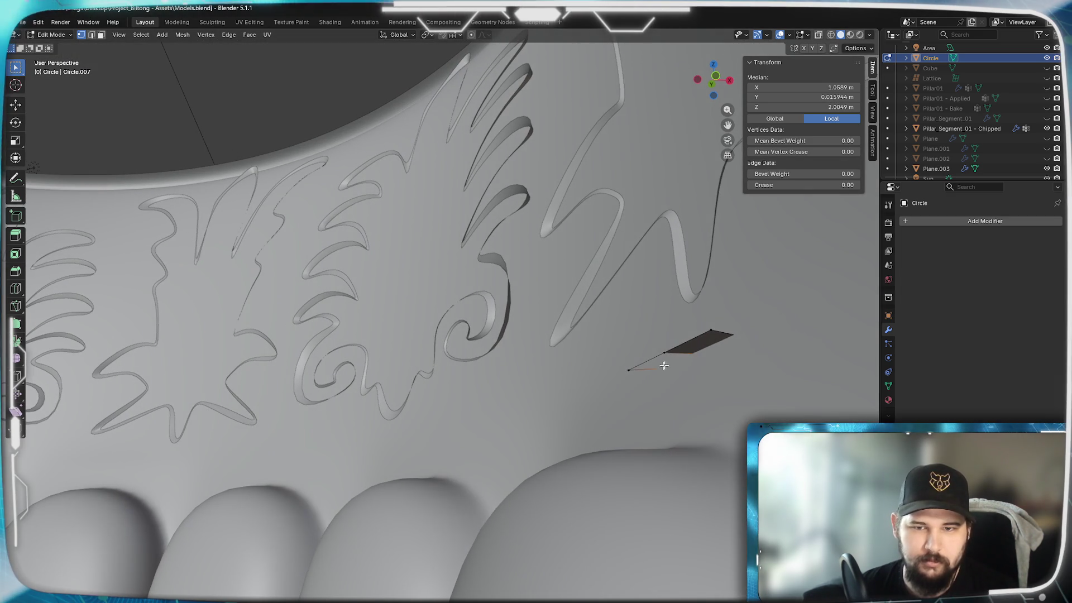
middle_drag(647, 407, 576, 406)
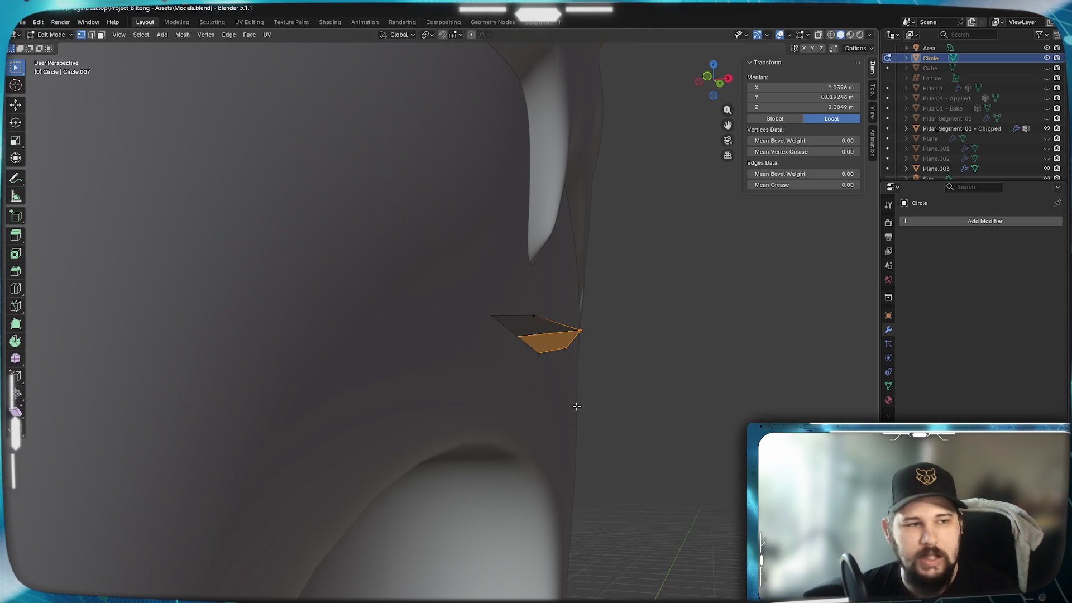
click(547, 335)
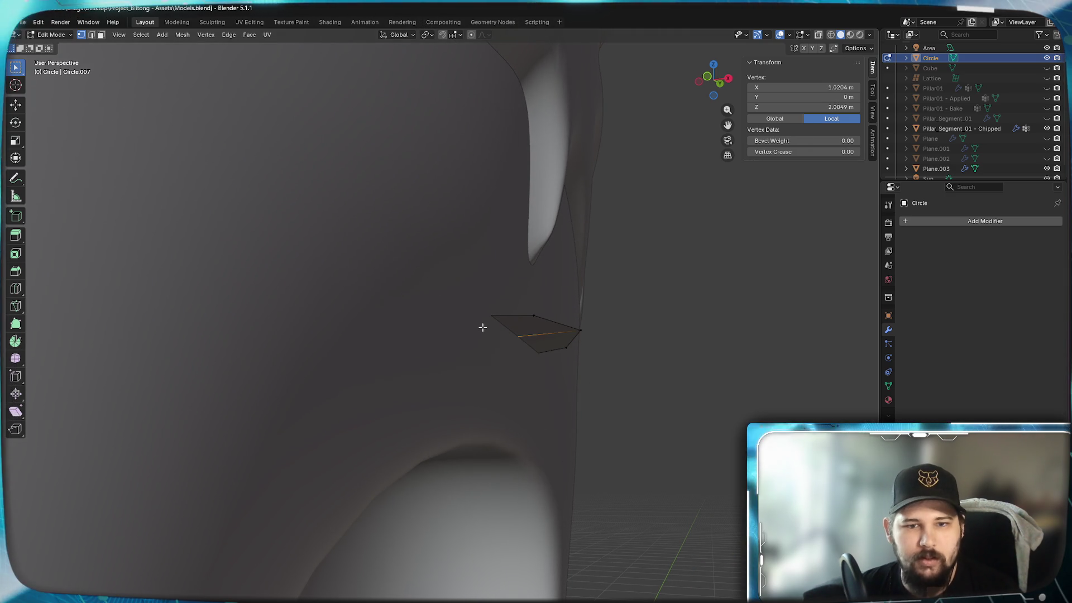
key(3)
click(542, 307)
key(g)
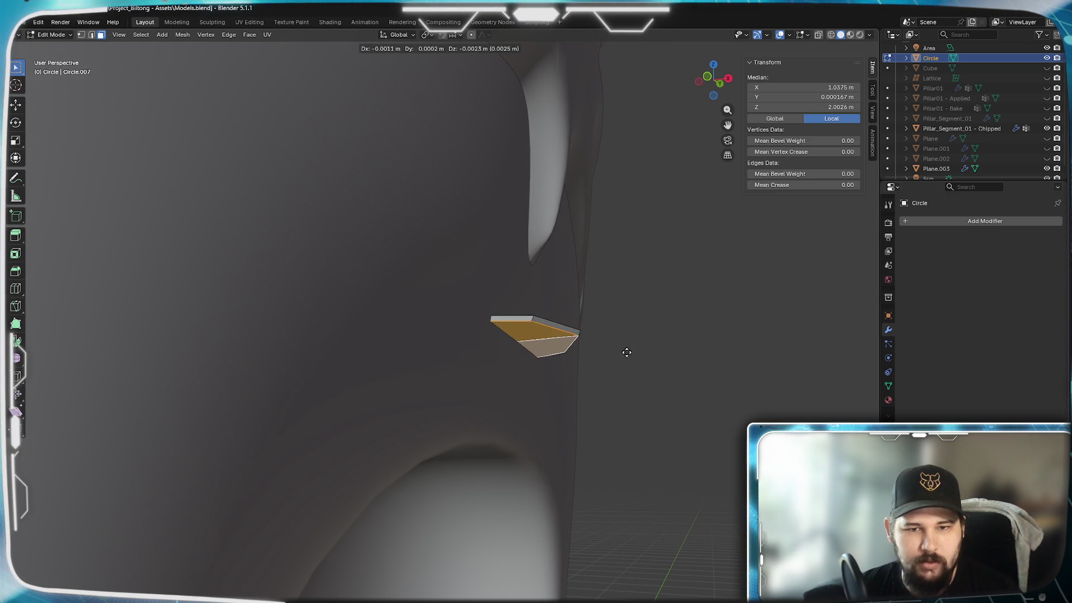
key(z)
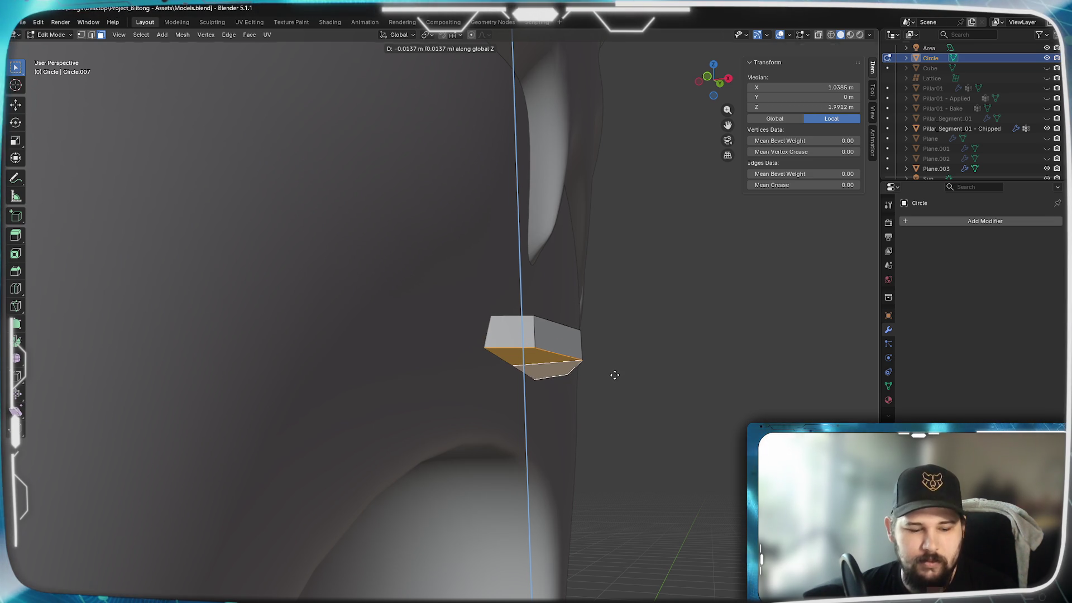
click(614, 374)
mouse_move(531, 395)
middle_down()
mouse_move(526, 293)
mouse_move(521, 370)
mouse_move(478, 268)
mouse_move(500, 274)
middle_up()
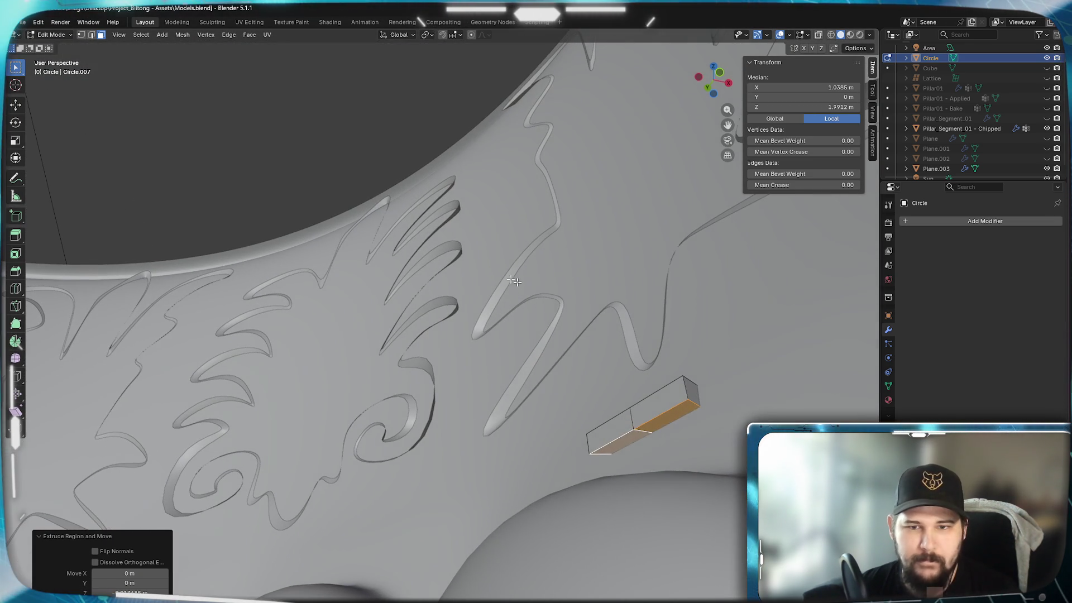
key(ctrl+z)
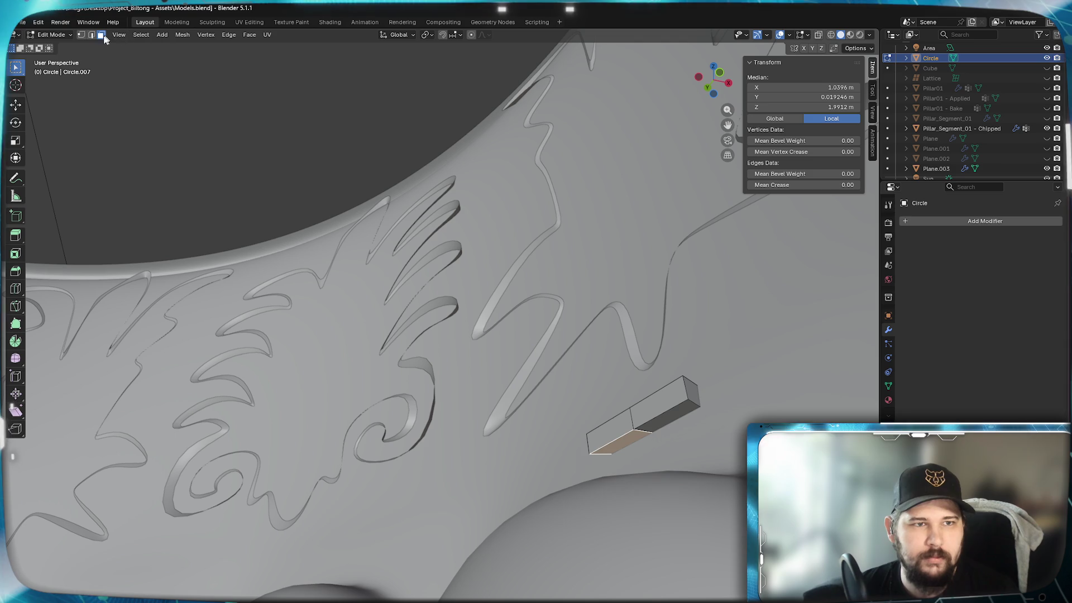
key(1)
key(shift+s)
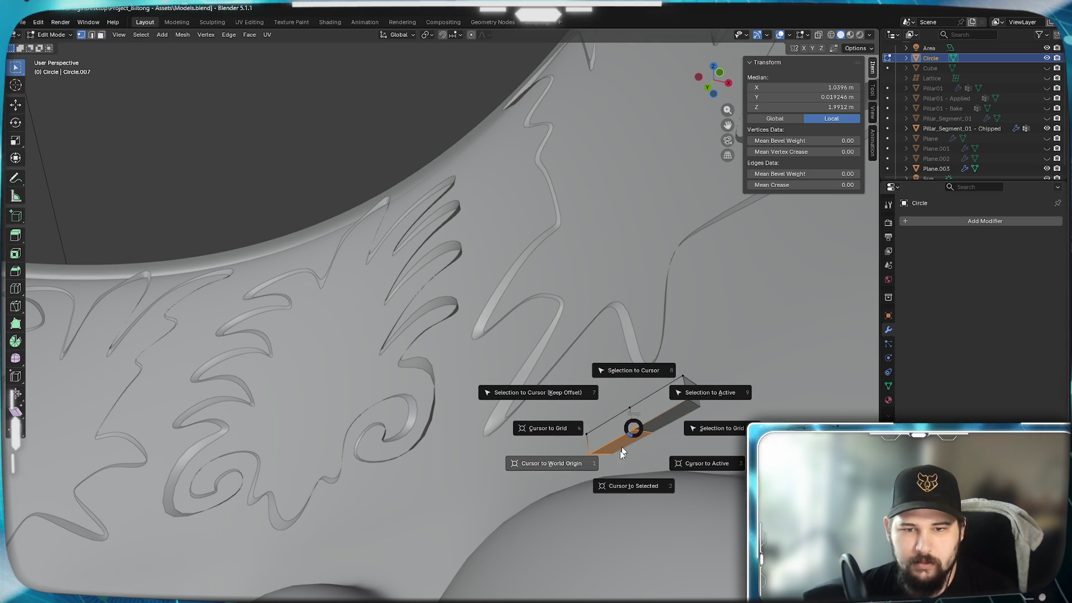
Snap the 3D cursor to a block vertex and select the block's two lower faces
click(624, 485)
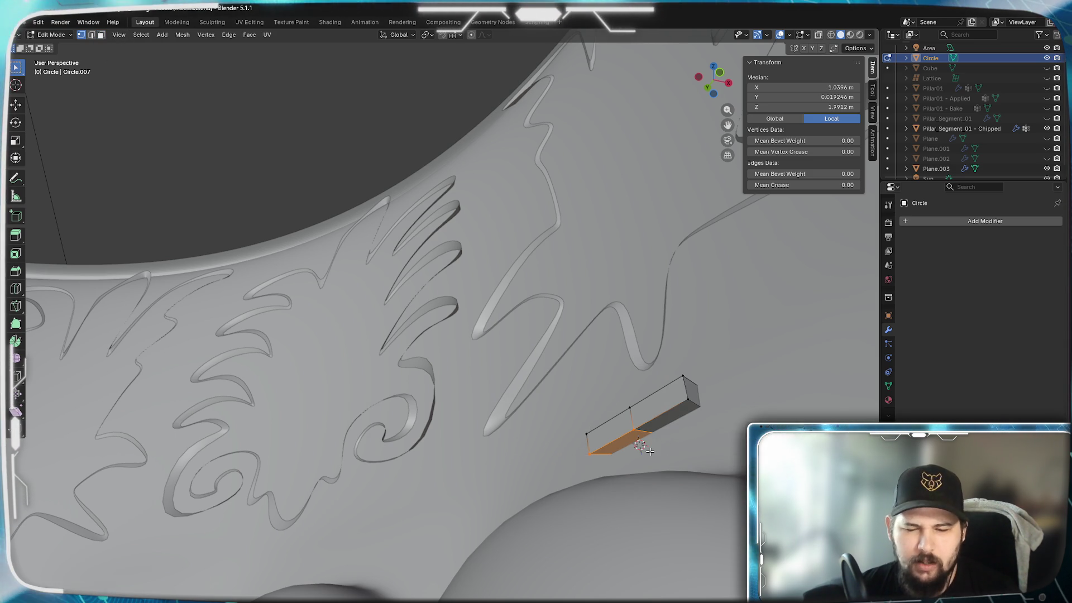
click(633, 430)
key(shift+s)
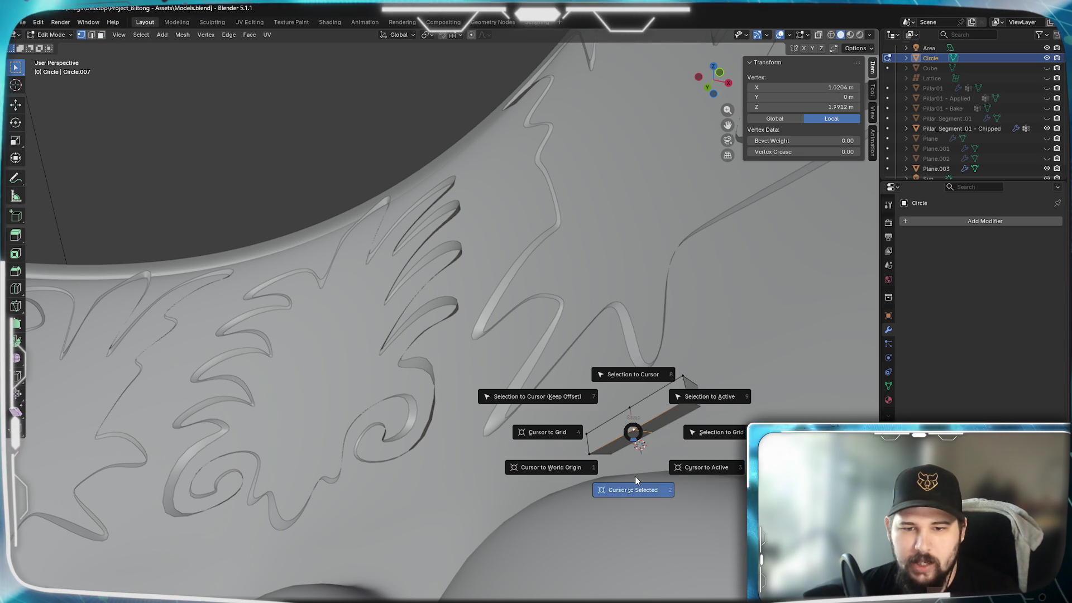
click(636, 477)
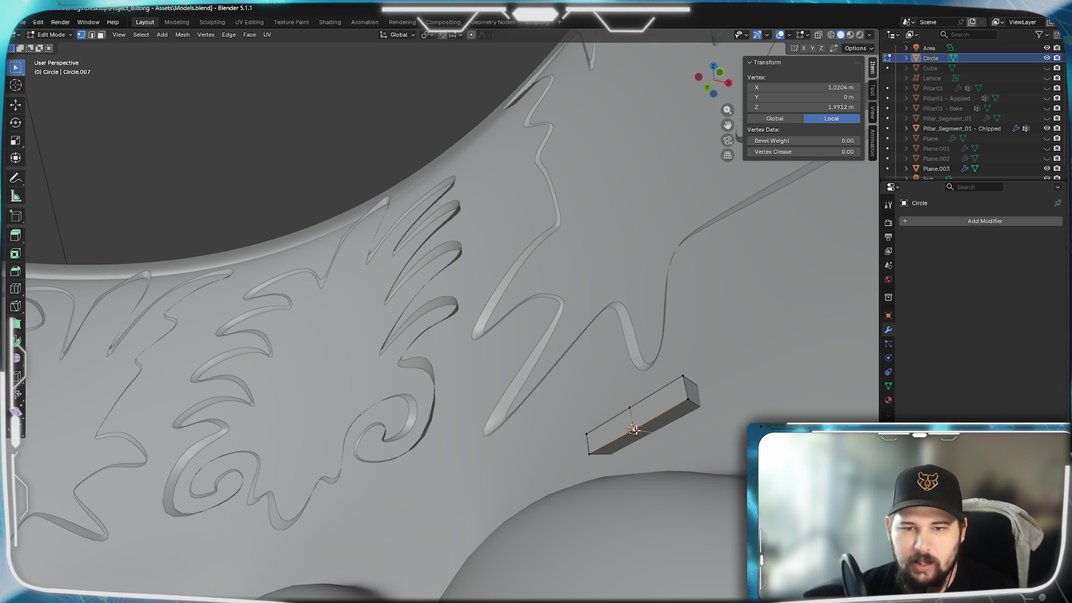
shift+click(674, 400)
mouse_move(675, 401)
middle_down()
mouse_move(701, 450)
mouse_move(485, 373)
middle_up()
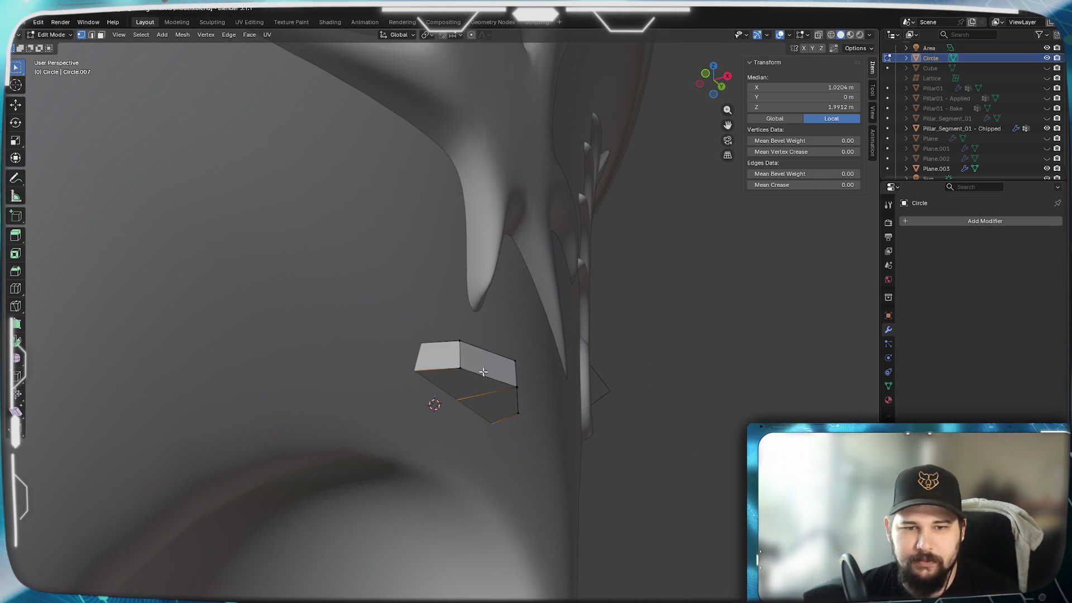
shift+click(484, 373)
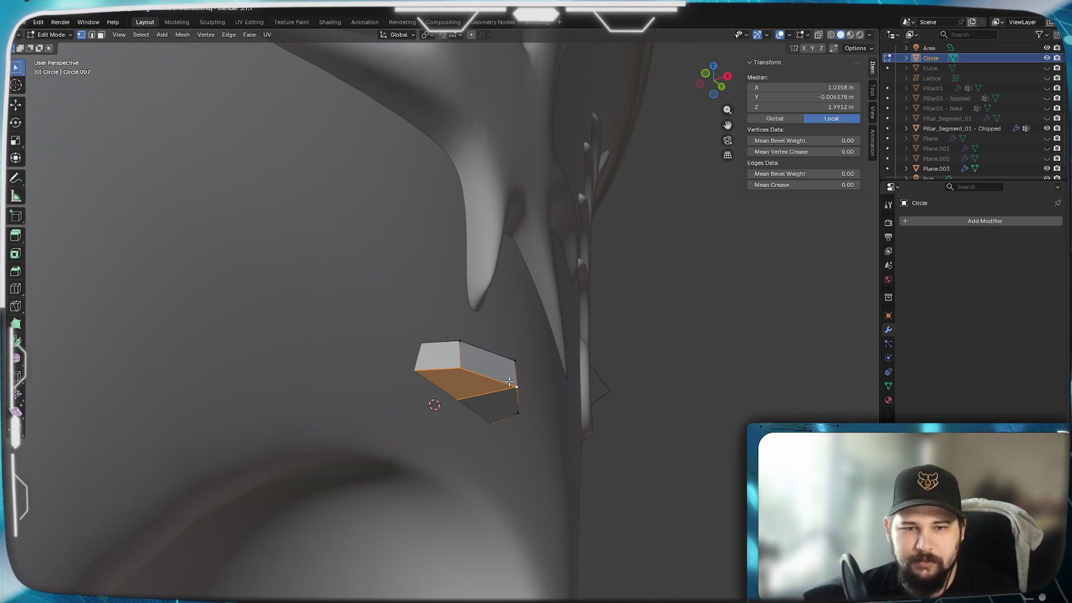
Set the pivot to the 3D Cursor and scale the lower faces in toward it
click(426, 34)
click(463, 91)
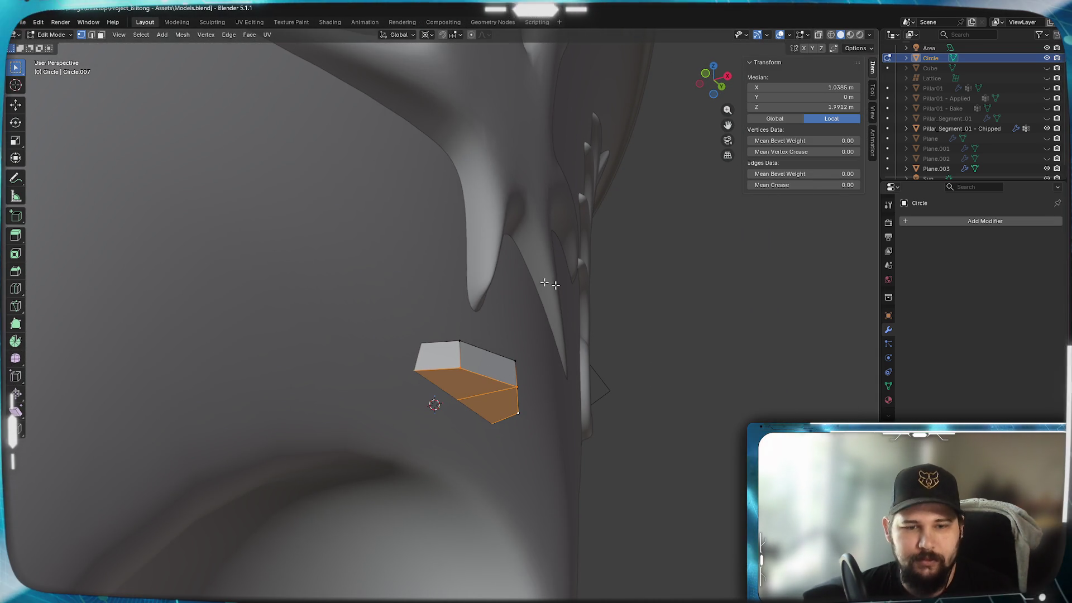
key(s)
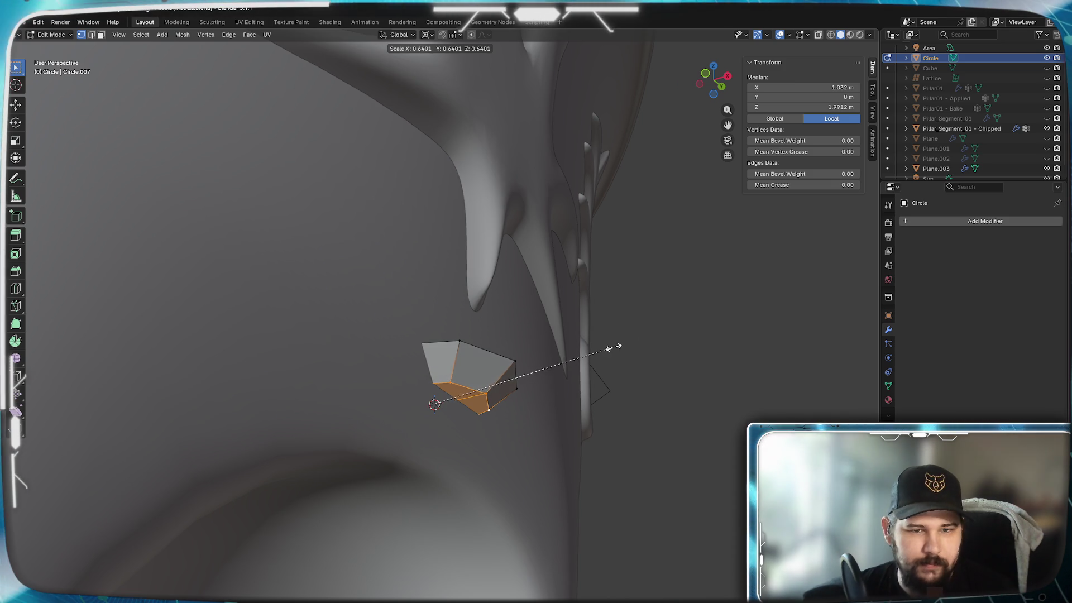
scroll(632, 330, down, 5)
middle_drag(581, 354, 576, 347)
scroll(577, 347, up, 5)
middle_drag(624, 318, 622, 327)
key(s)
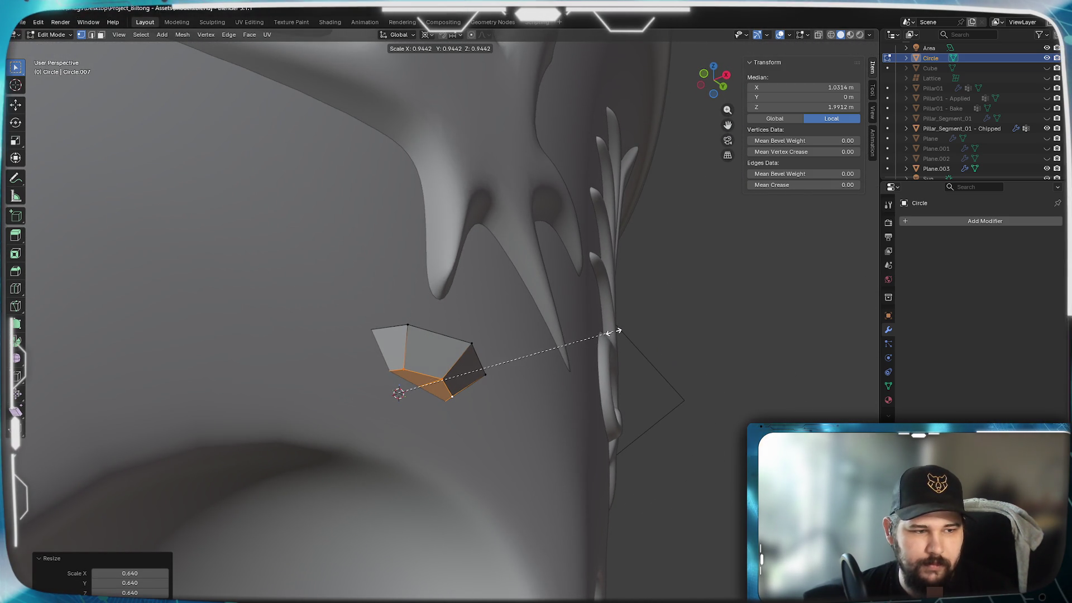
mouse_move(613, 332)
middle_down()
mouse_move(526, 388)
mouse_move(504, 394)
mouse_move(520, 376)
mouse_move(502, 385)
mouse_move(477, 471)
middle_up()
Extrude the top face about 0.013 m up along Z, scale it to 0.626, and exit edit mode
click(469, 495)
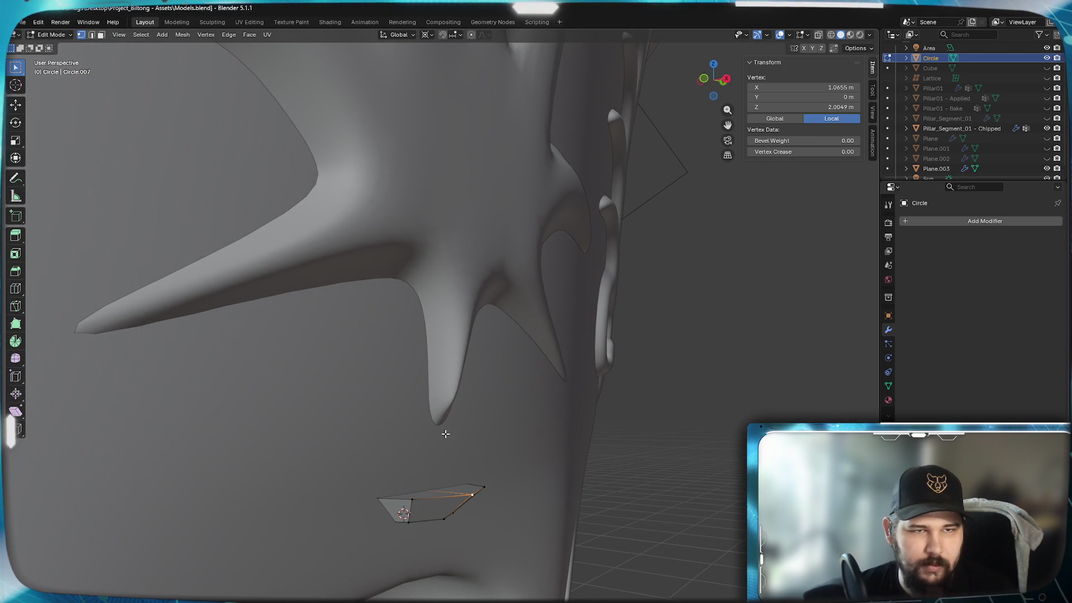
click(103, 35)
click(429, 496)
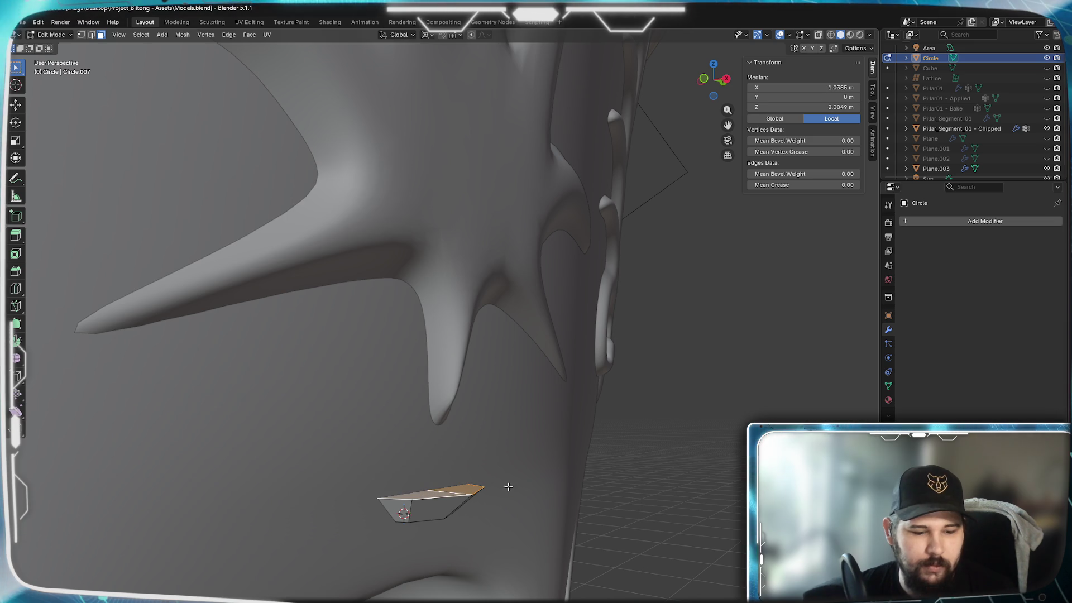
key(e)
key(z)
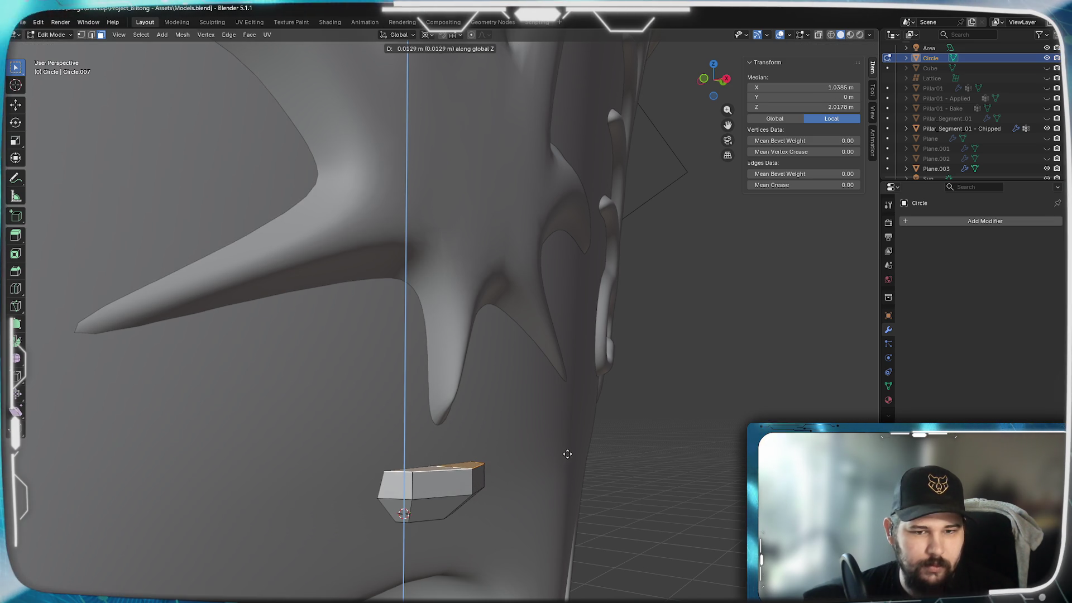
click(570, 445)
key(s)
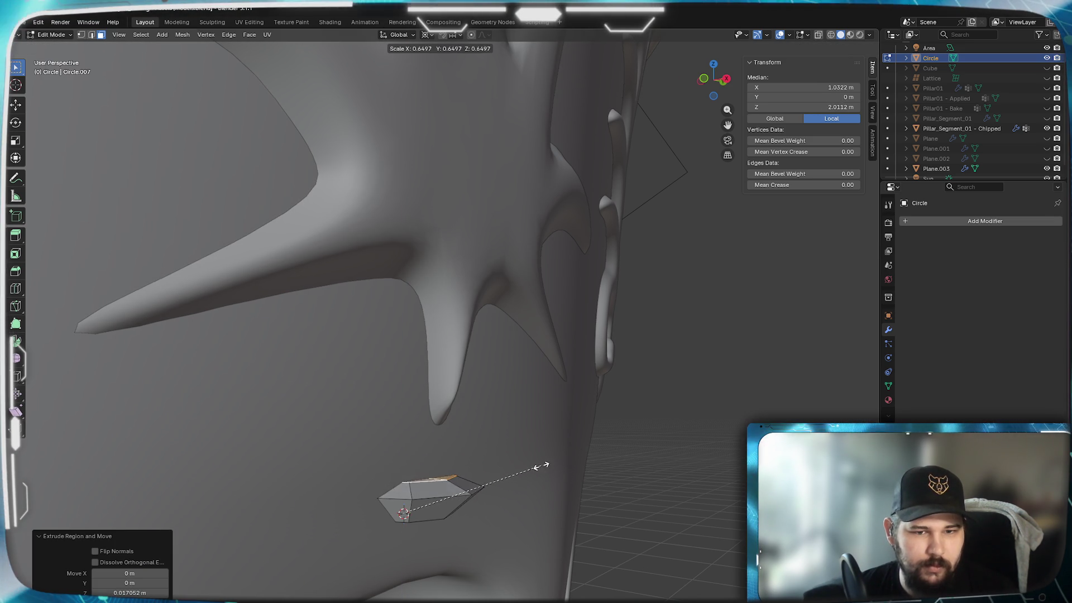
click(534, 466)
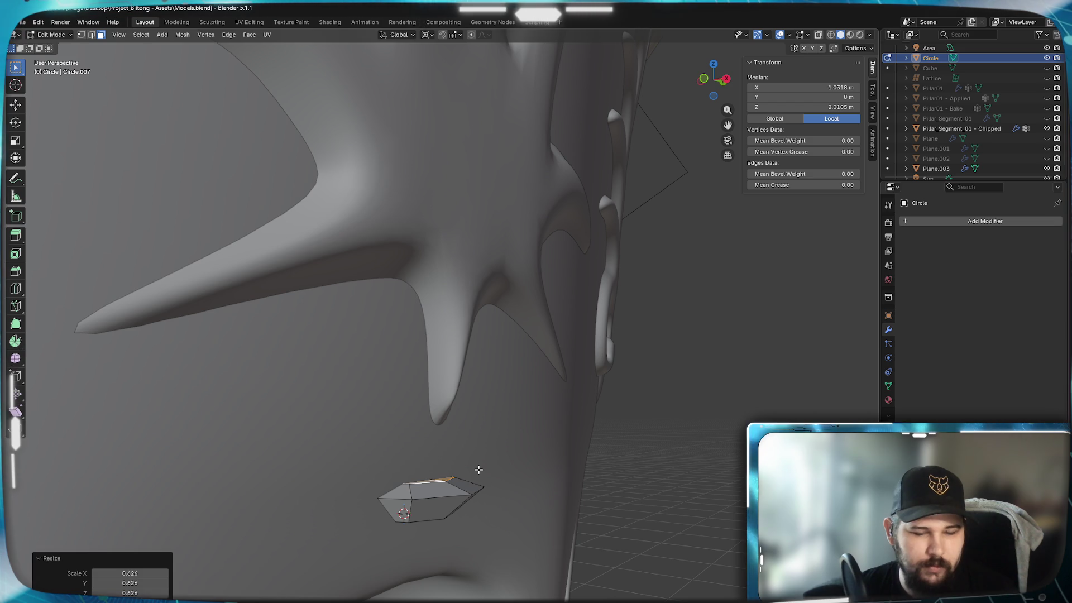
key(Tab)
click(950, 221)
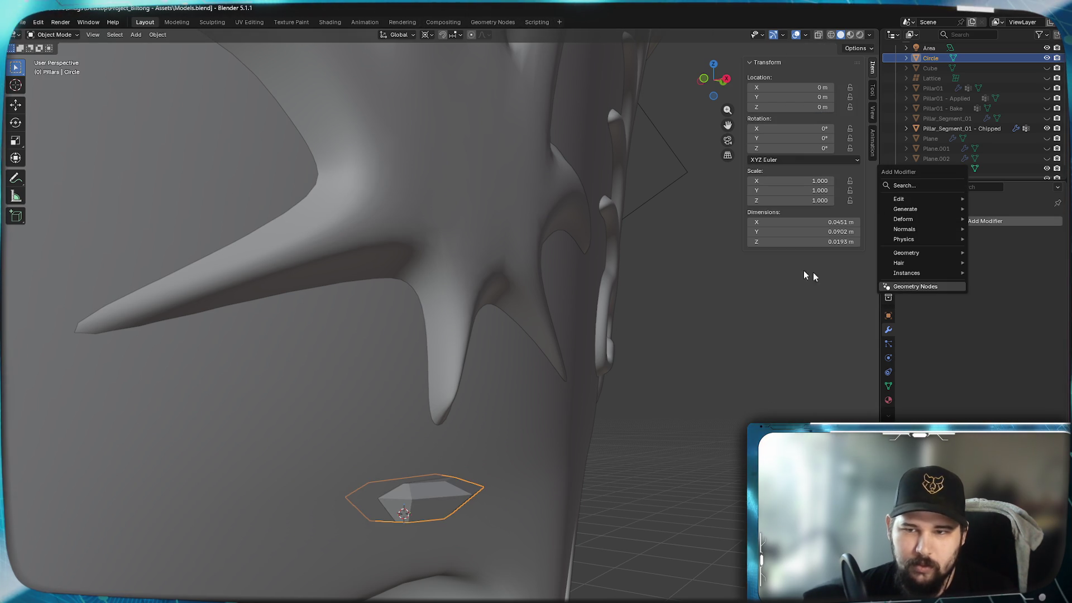
Add a Subdivision Surface modifier to the bead with viewport level 2
mouse_move(924, 206)
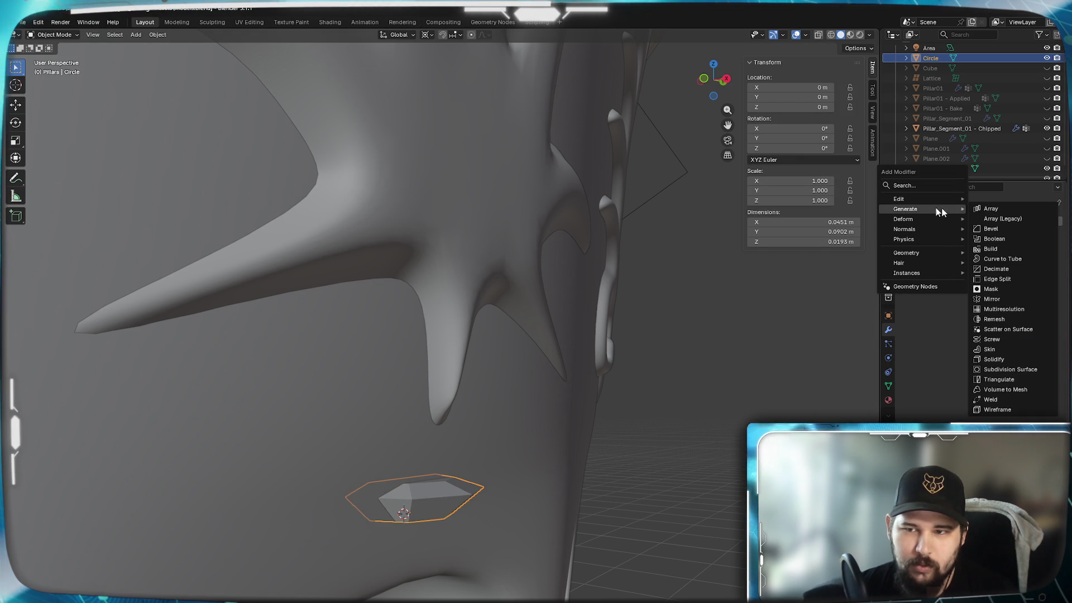
click(1005, 369)
click(1045, 266)
middle_drag(444, 441, 451, 413)
Apply Shade Smooth to the bead object
click(437, 460)
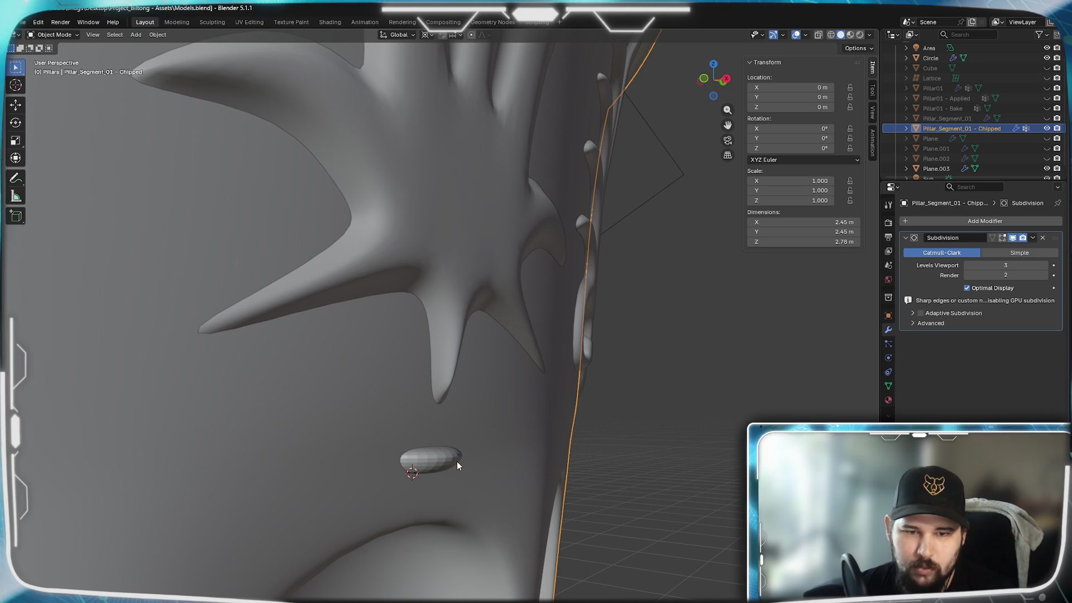
click(440, 457)
right_click(440, 457)
click(430, 458)
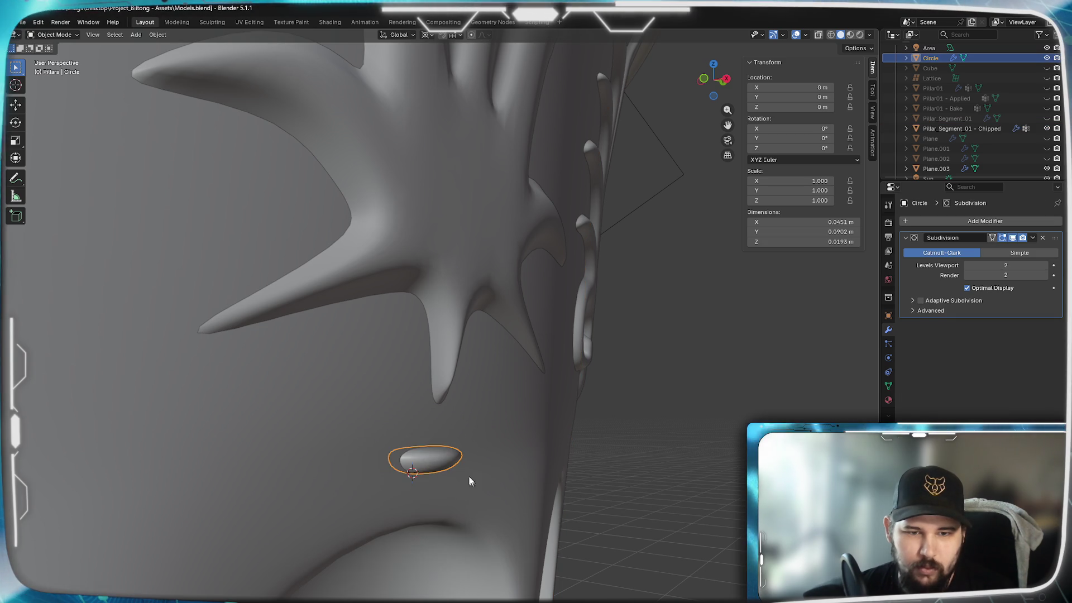
scroll(490, 396, up, 8)
middle_drag(495, 363, 564, 306)
Select all of the bead's mesh and widen it along the X axis to about 1.24
key(Tab)
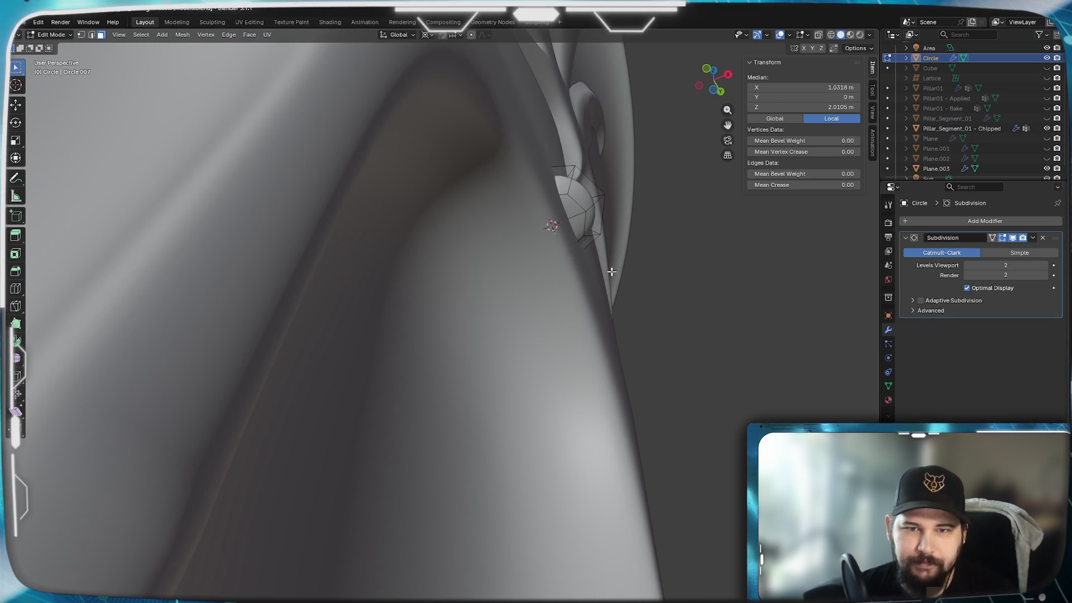
shift+middle_drag(614, 272, 528, 387)
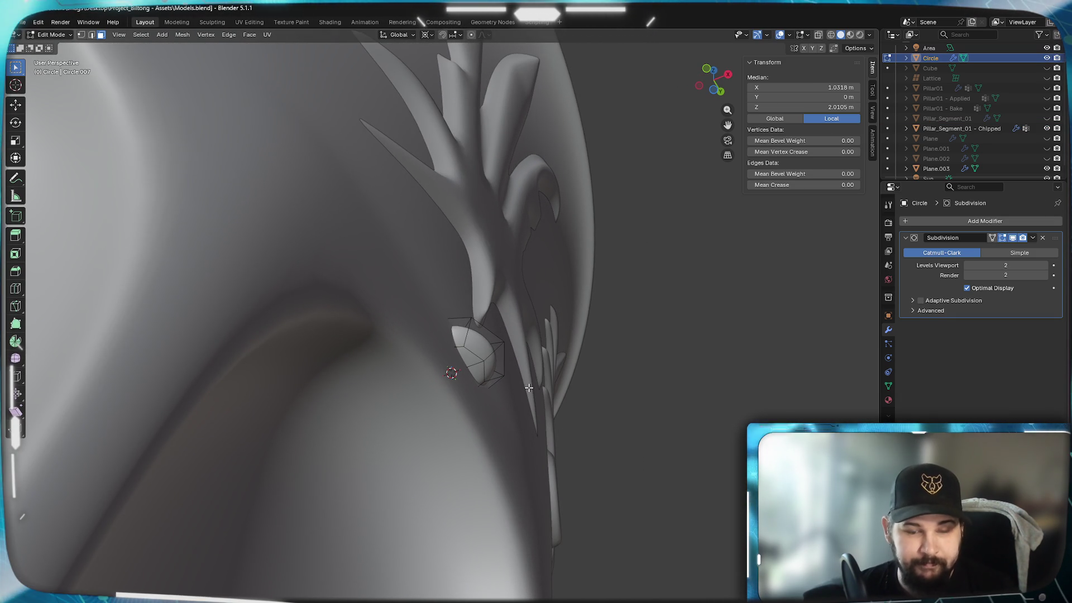
key(a)
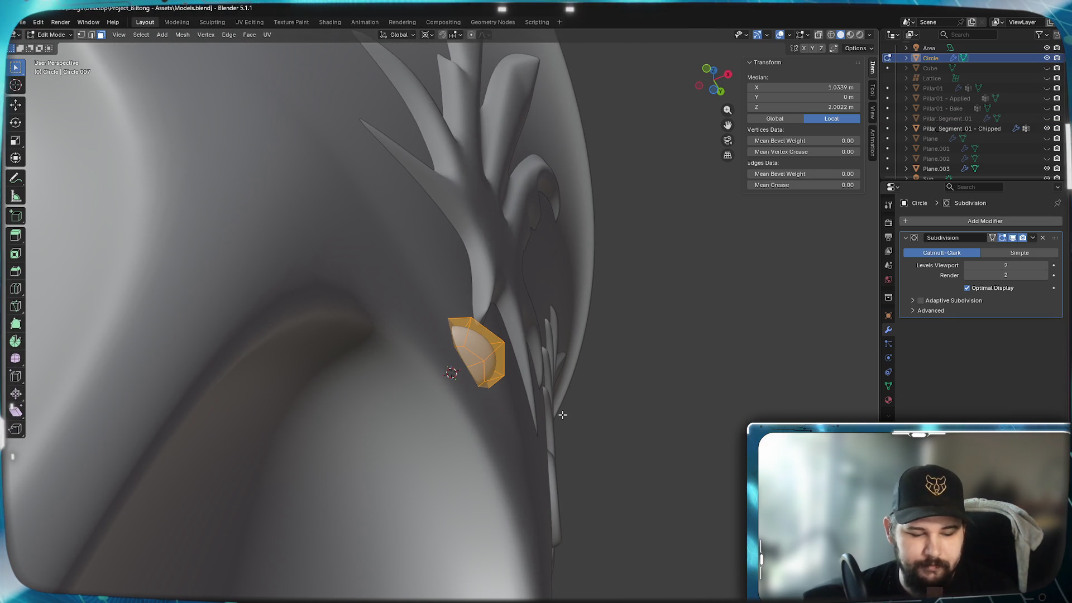
key(r)
key(x)
click(560, 409)
mouse_move(560, 410)
middle_down()
mouse_move(599, 416)
mouse_move(502, 418)
mouse_move(594, 426)
mouse_move(446, 424)
mouse_move(549, 414)
middle_up()
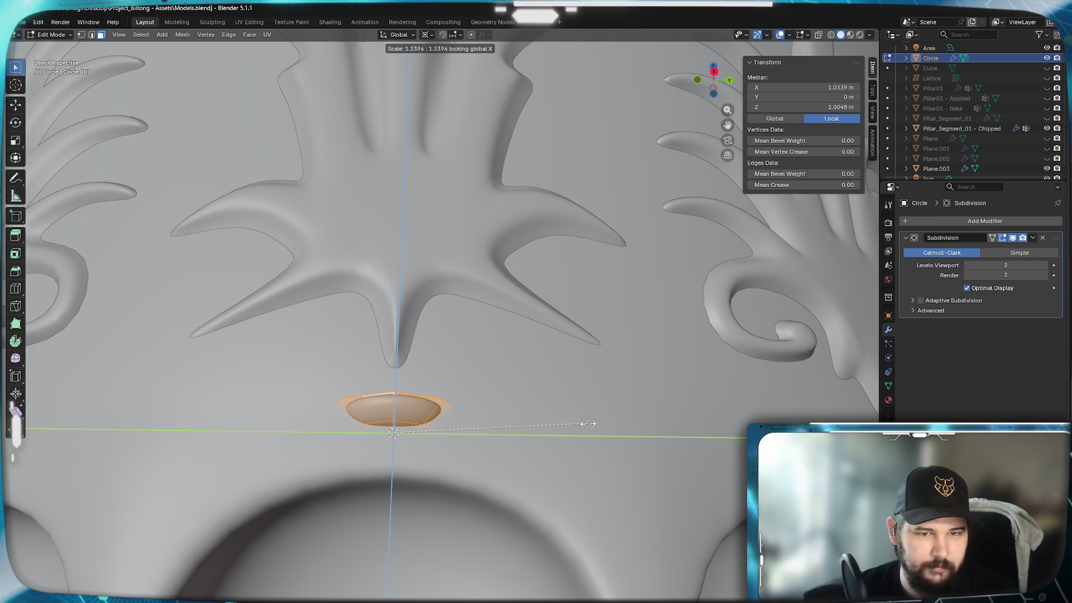
Stretch the bead to 1.31 along Y and lower its front bottom edge about 0.011 m
key(y)
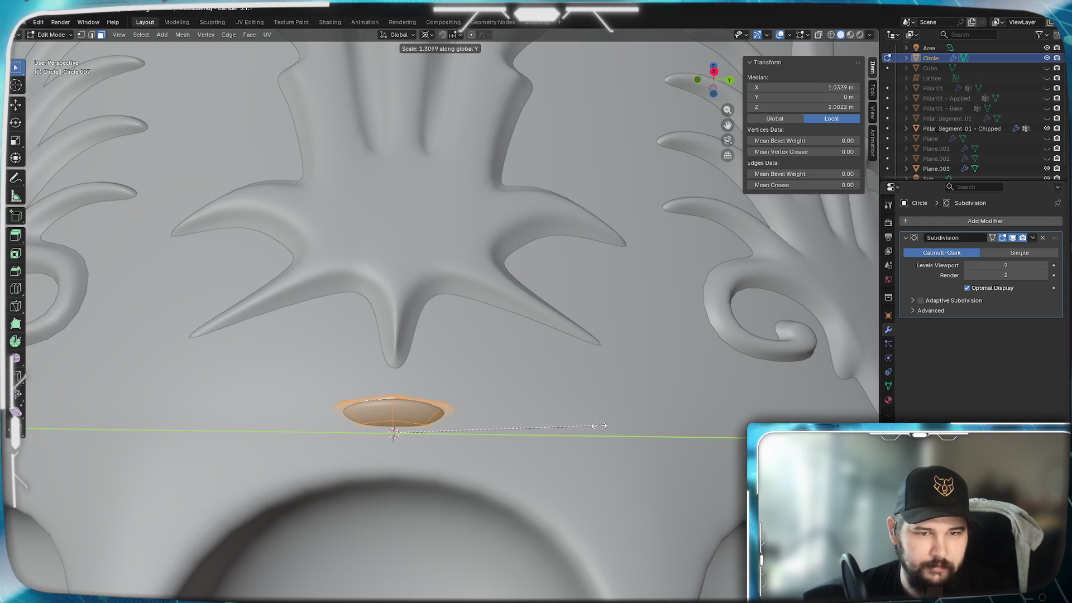
click(599, 425)
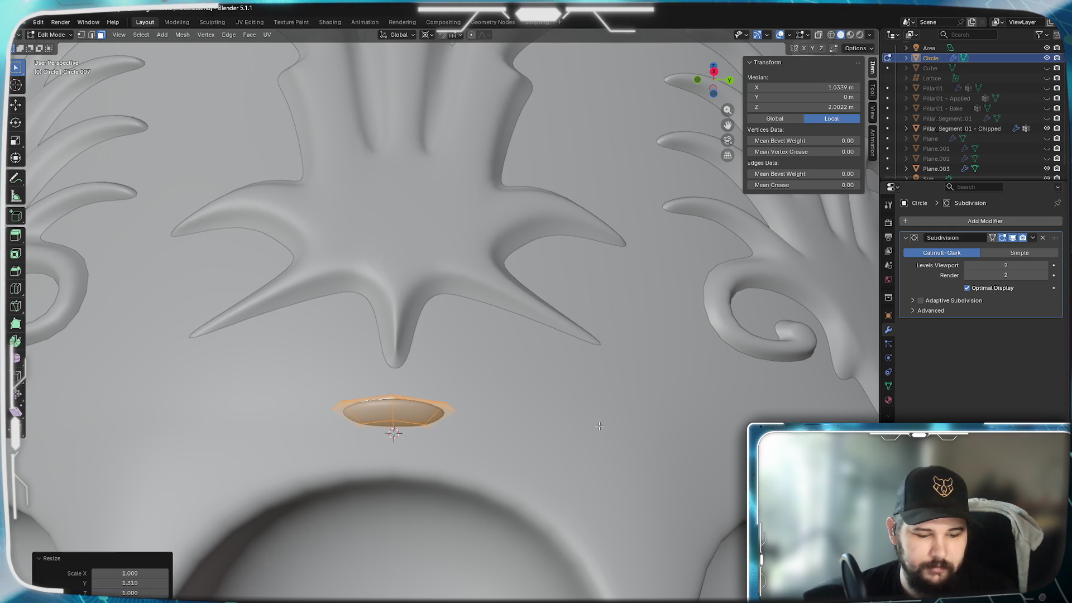
click(388, 424)
key(g)
key(z)
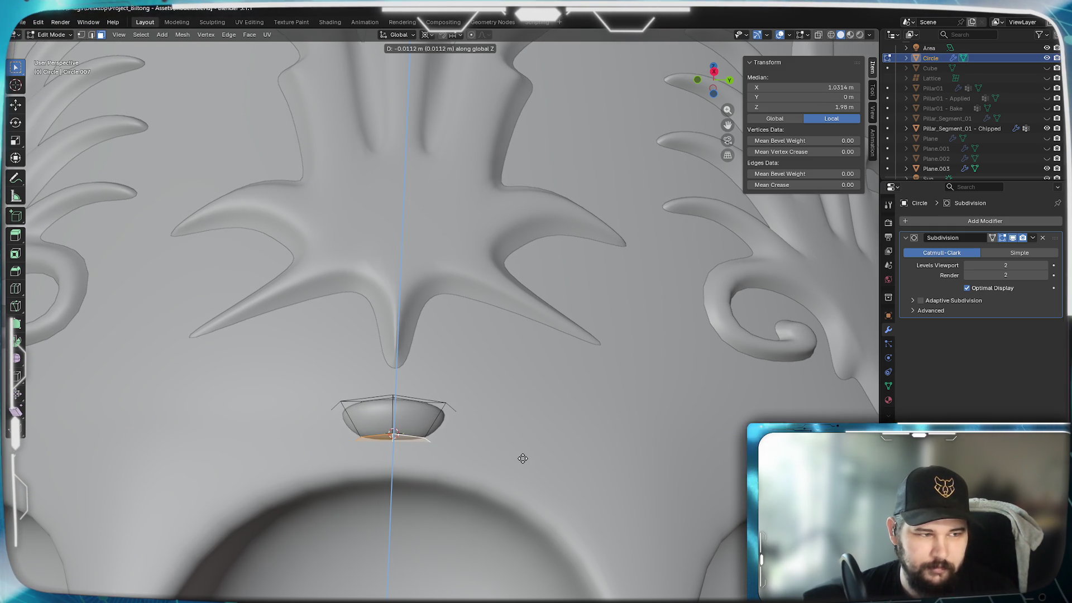
click(527, 457)
key(Tab)
scroll(527, 457, down, 3)
mouse_move(527, 458)
middle_down()
mouse_move(559, 447)
mouse_move(514, 435)
mouse_move(401, 440)
mouse_move(519, 447)
mouse_move(428, 493)
mouse_move(332, 484)
mouse_move(295, 456)
mouse_move(313, 478)
mouse_move(259, 495)
mouse_move(347, 469)
mouse_move(869, 386)
middle_up()
click(953, 220)
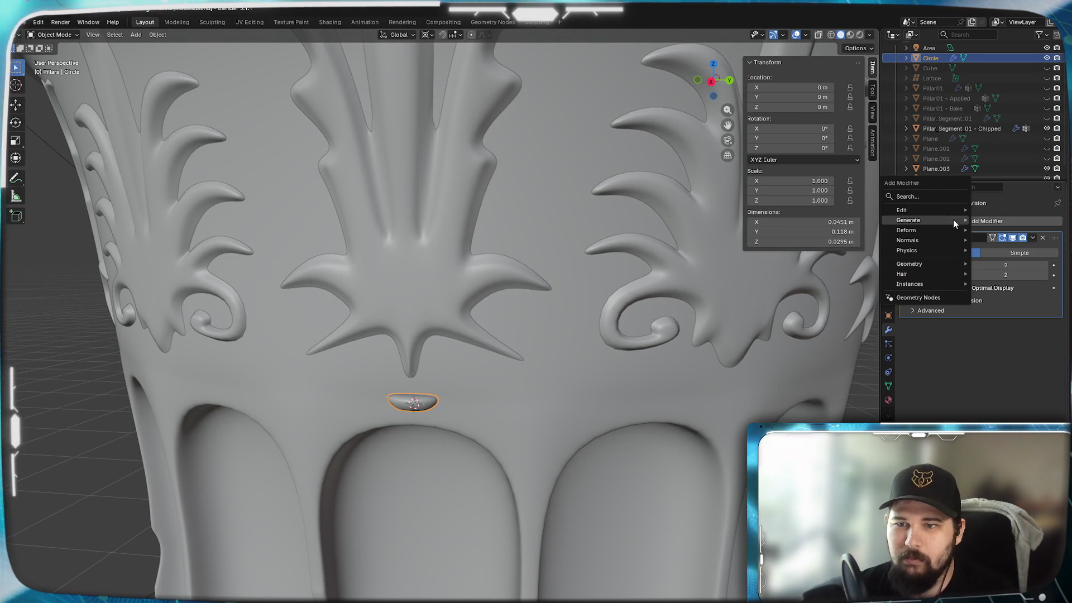
Add an Array modifier to the bead with Circle shape and a count of 48
mouse_move(918, 219)
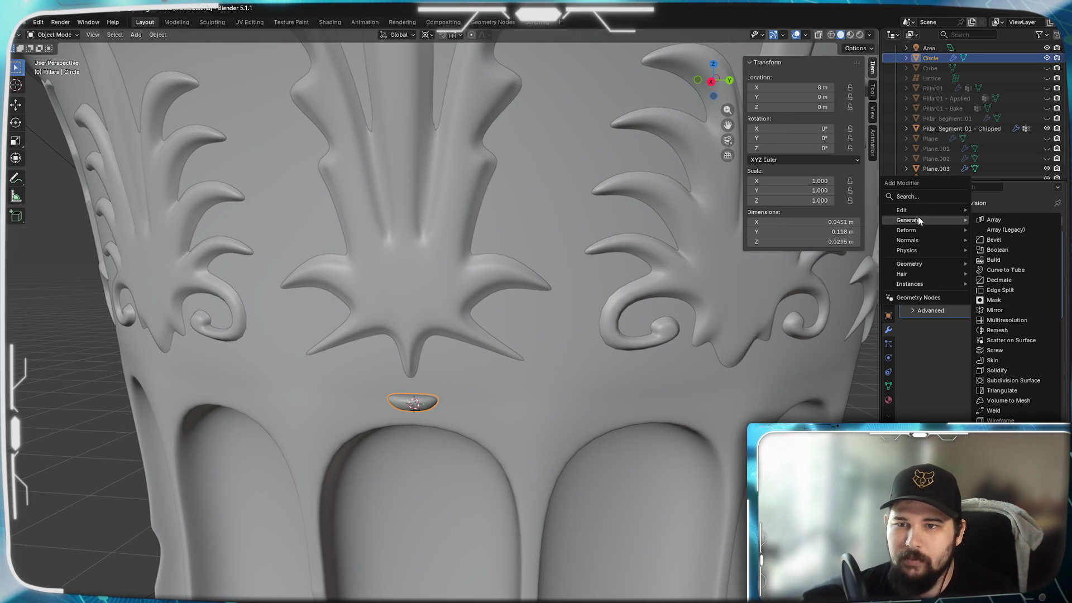
click(1000, 221)
click(979, 344)
click(975, 366)
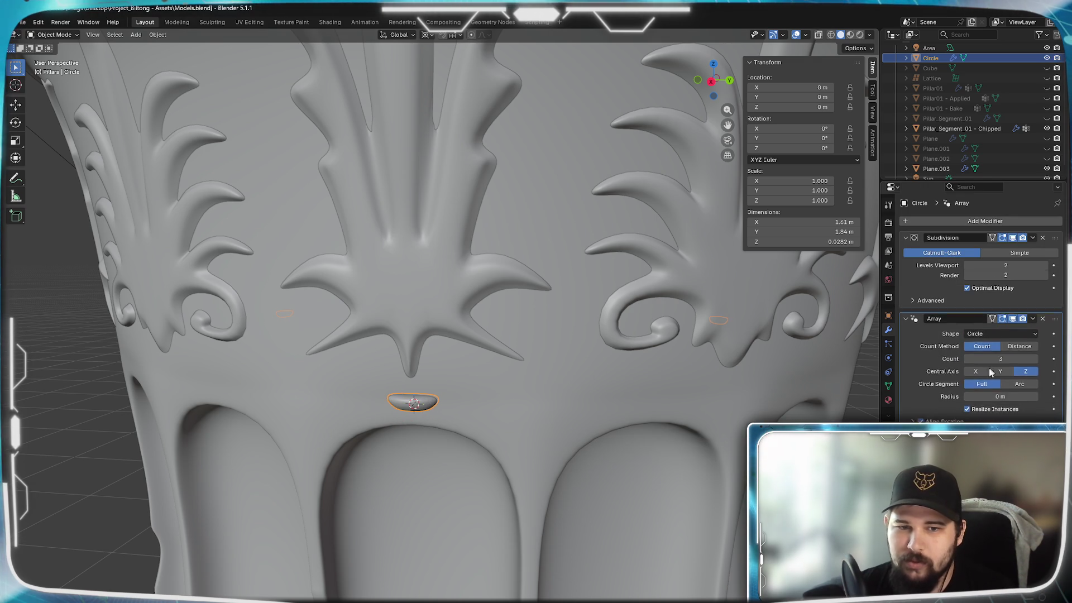
scroll(649, 400, down, 5)
mouse_move(648, 400)
middle_down()
mouse_move(664, 473)
mouse_move(653, 424)
middle_up()
drag(1000, 356, 1050, 355)
mouse_move(451, 435)
middle_down()
mouse_move(451, 357)
mouse_move(488, 364)
middle_up()
scroll(479, 366, up, 2)
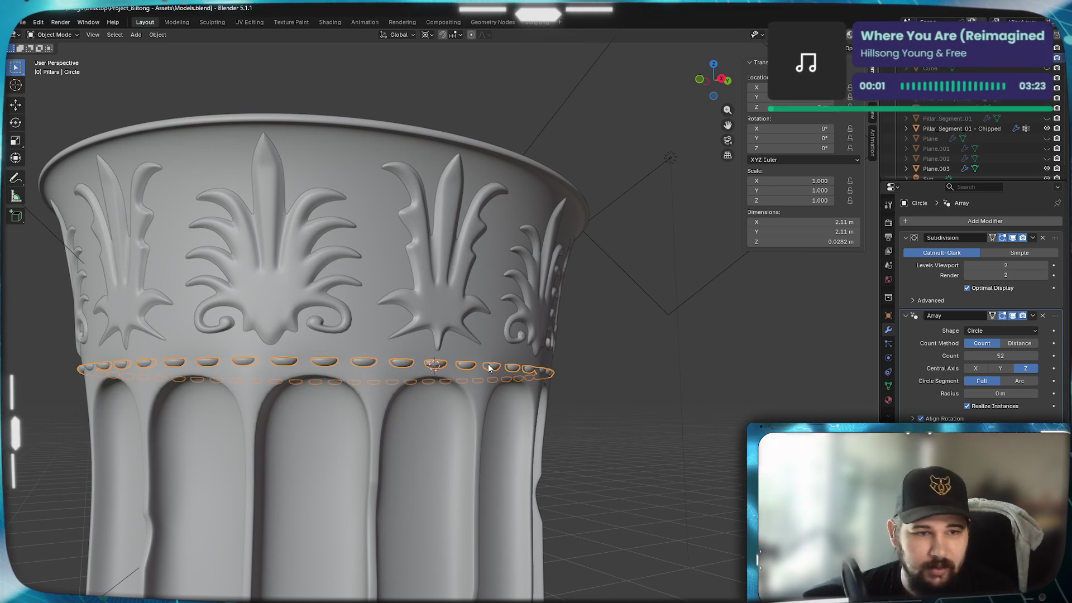
click(1000, 356)
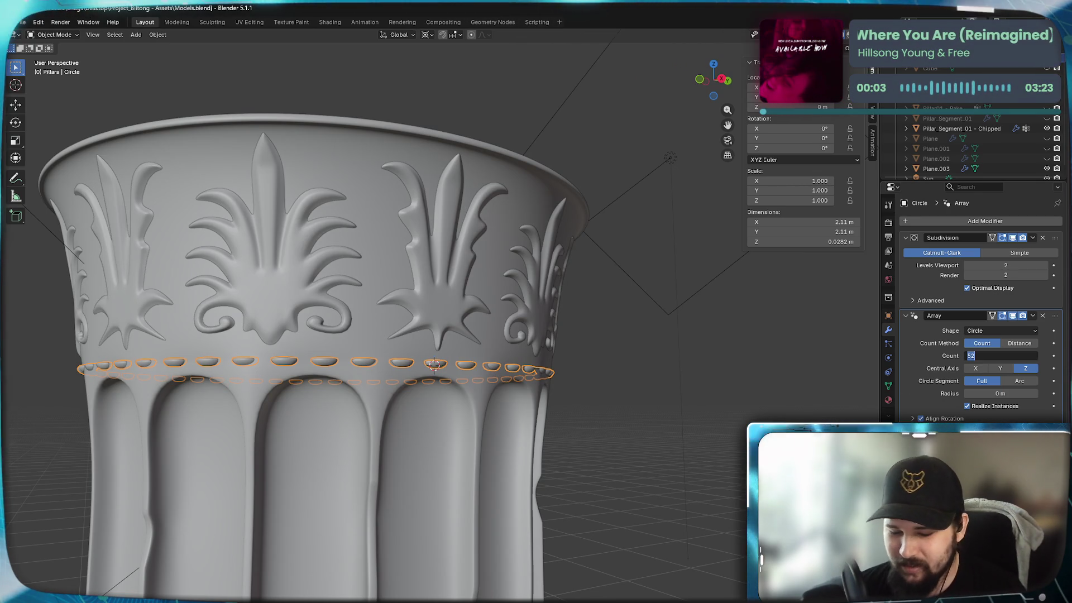
text(48)
key(Return)
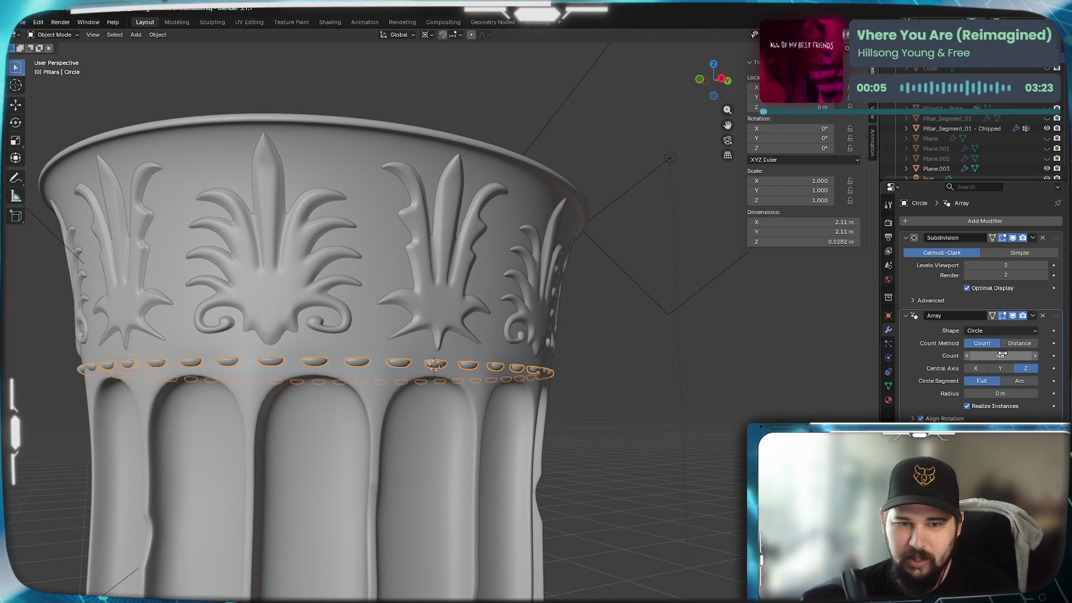
key(Tab)
scroll(536, 446, down, 5)
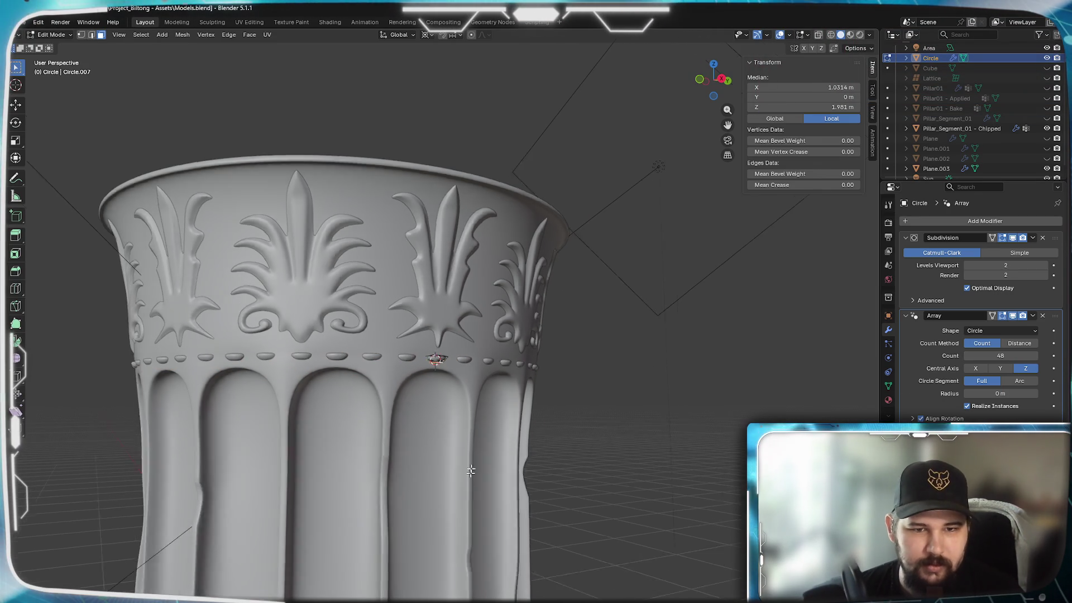
Inspect the column top and bead ring, briefly leaving Edit Mode to view the whole ring
mouse_move(548, 439)
middle_down()
mouse_move(378, 450)
mouse_move(491, 451)
mouse_move(480, 458)
middle_up()
scroll(492, 450, up, 4)
scroll(480, 458, down, 3)
scroll(364, 371, up, 3)
mouse_move(363, 371)
middle_down()
mouse_move(416, 343)
mouse_move(468, 338)
middle_up()
scroll(415, 343, down, 3)
scroll(468, 338, up, 6)
scroll(468, 338, down, 4)
scroll(464, 338, up, 2)
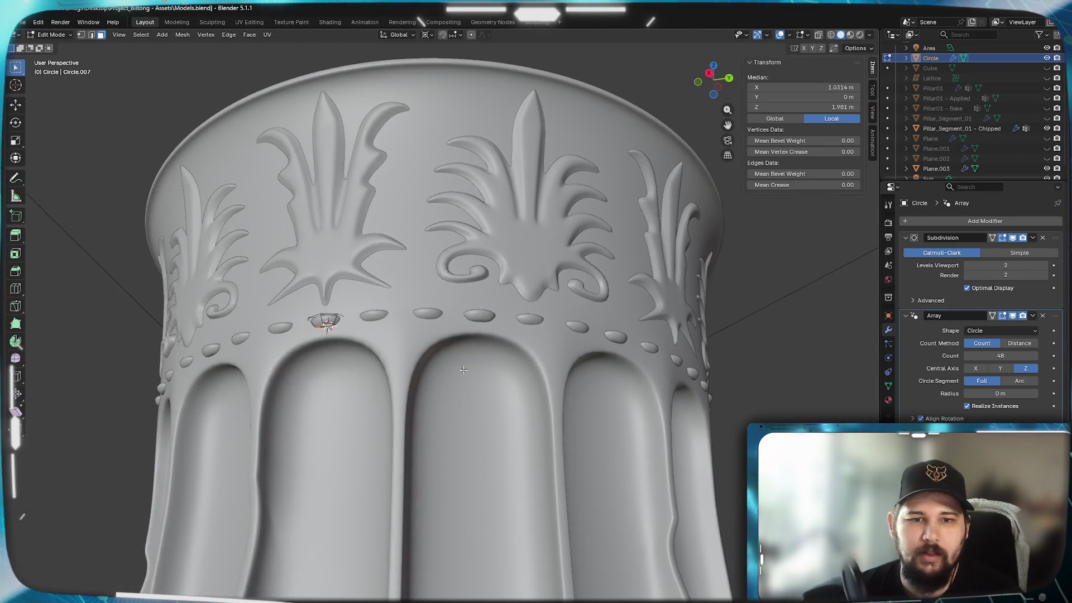
key(Tab)
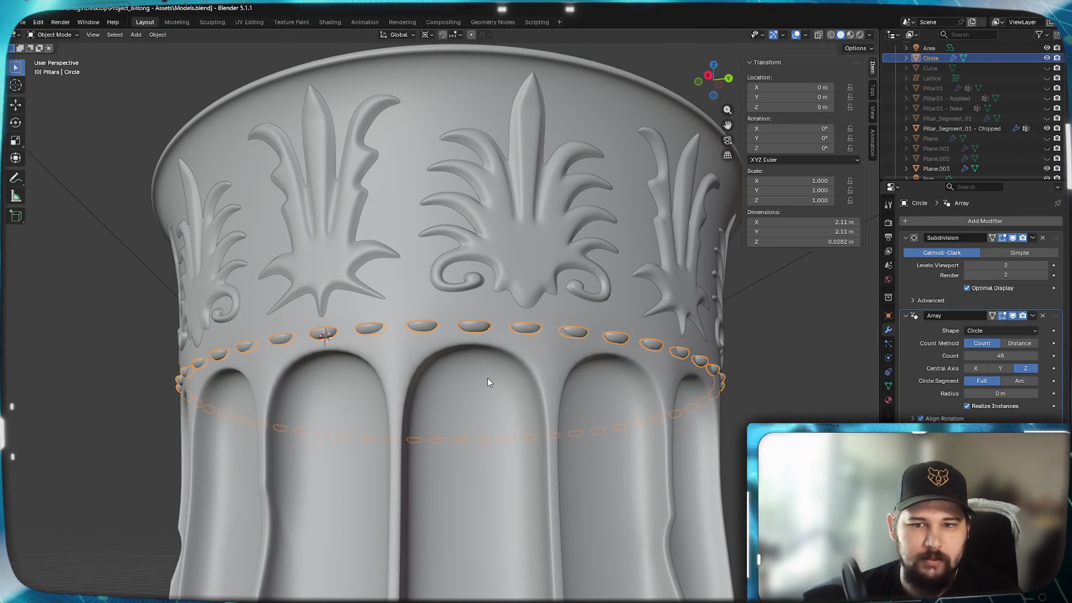
key(Tab)
Duplicate the linked bead mesh in place, scale it to about 0.618, and slide it along Y
scroll(452, 391, up, 10)
scroll(454, 387, down, 10)
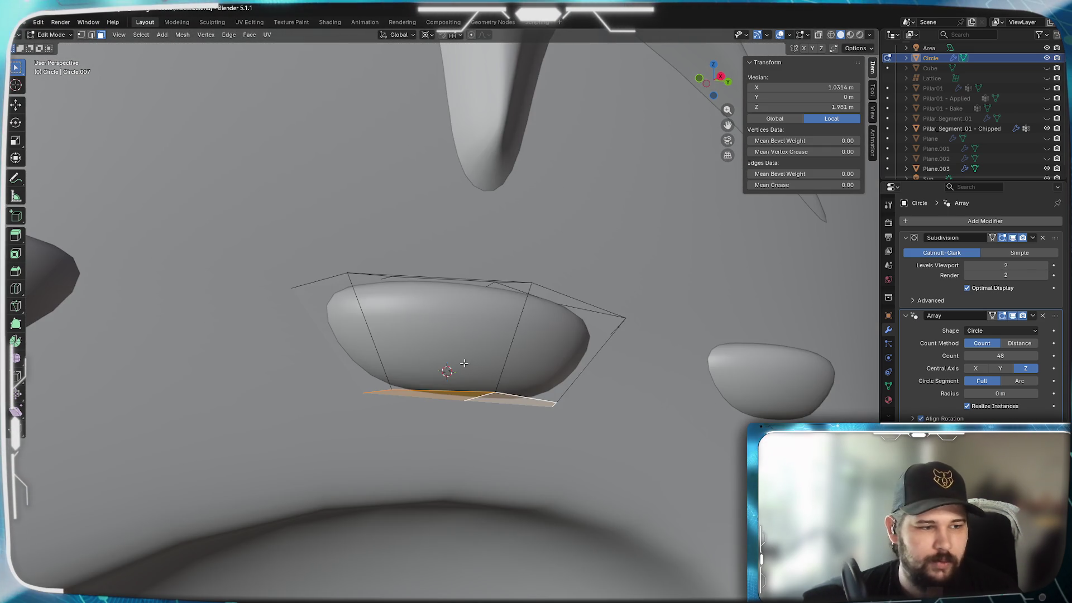
scroll(464, 363, down, 3)
scroll(454, 363, up, 1)
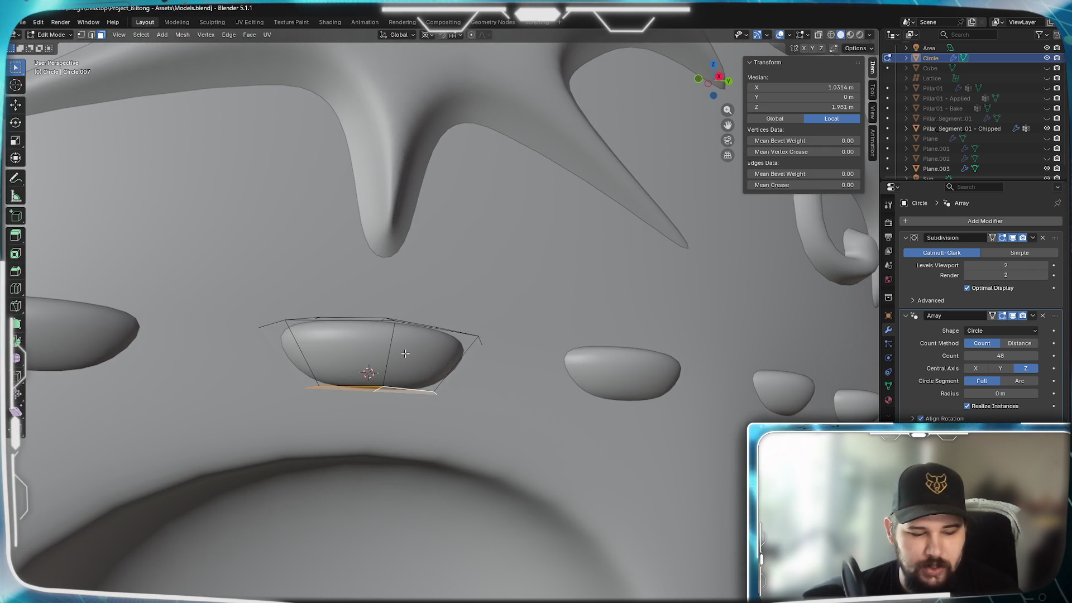
key(ctrl+l)
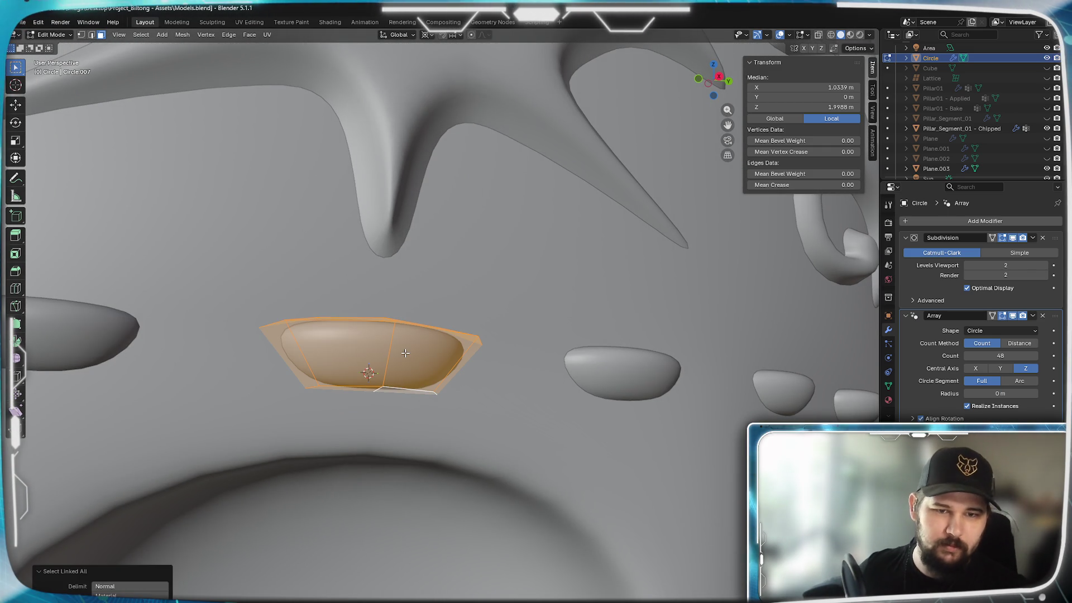
key(shift+d)
right_click(520, 317)
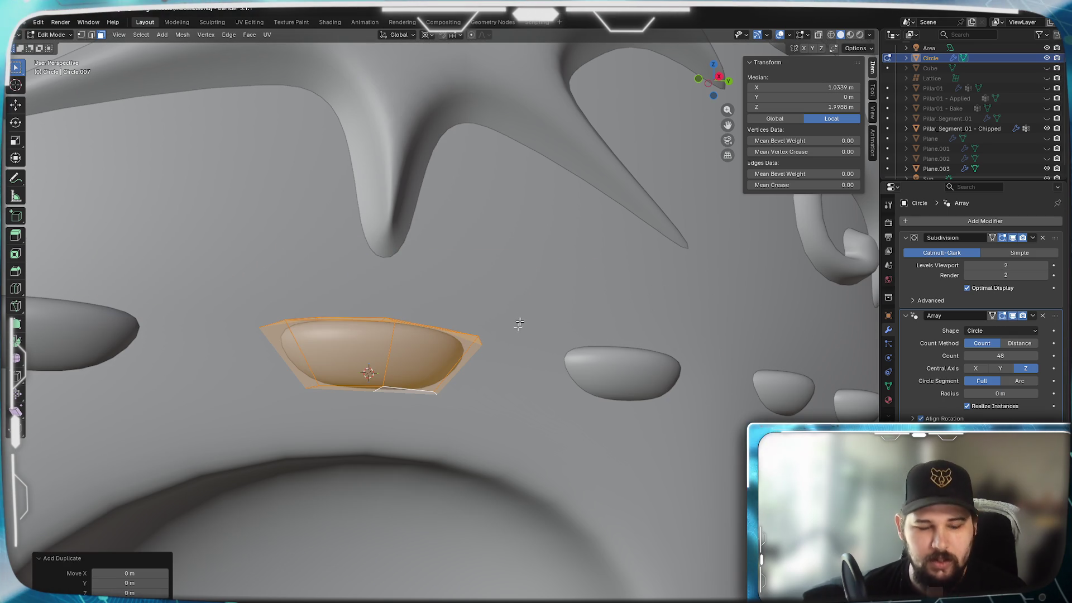
key(s)
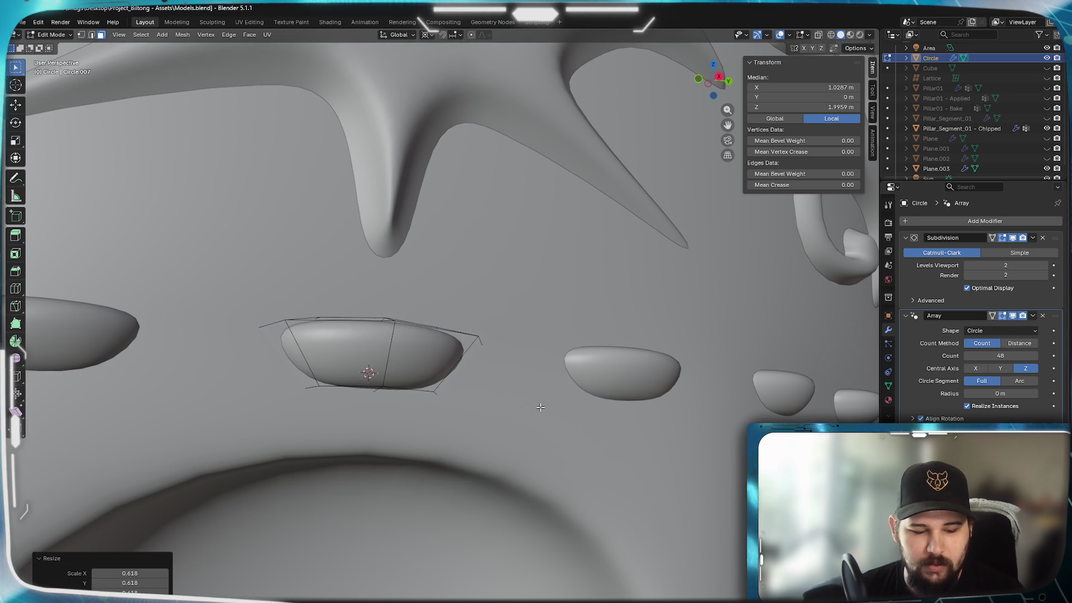
key(y)
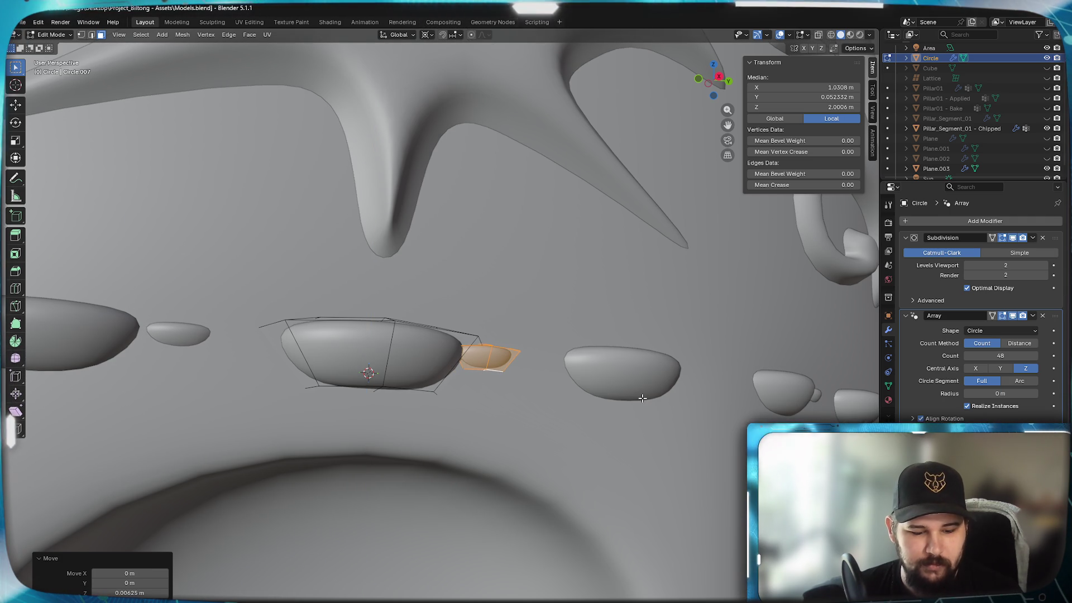
mouse_move(642, 398)
middle_down()
mouse_move(614, 413)
mouse_move(630, 425)
mouse_move(533, 461)
mouse_move(722, 366)
mouse_move(645, 389)
middle_up()
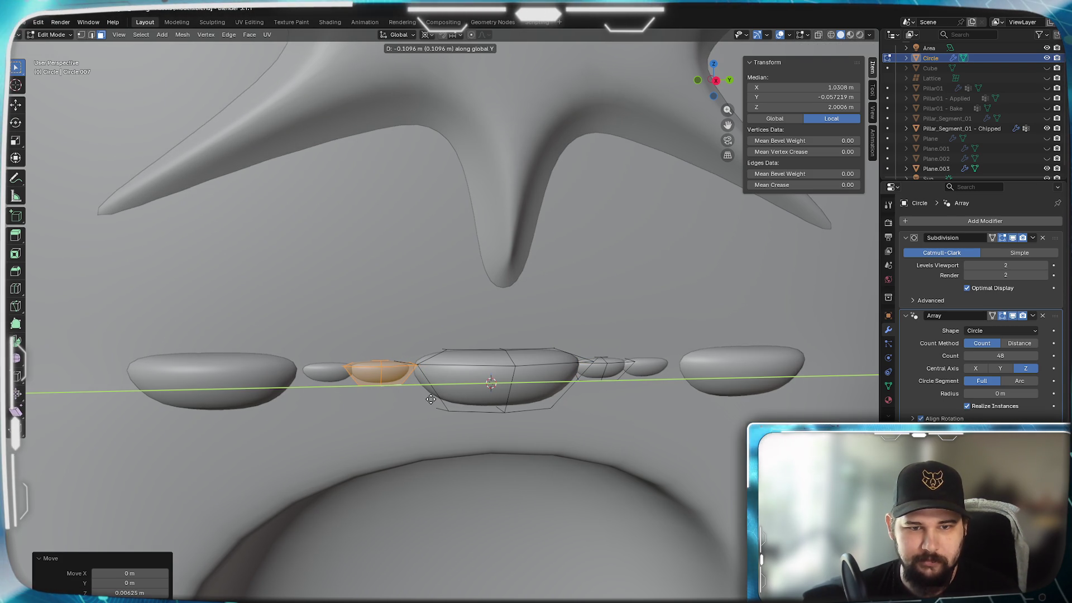
Place a second small bead opposite the first, adjusting its Y position in front and right views
click(431, 400)
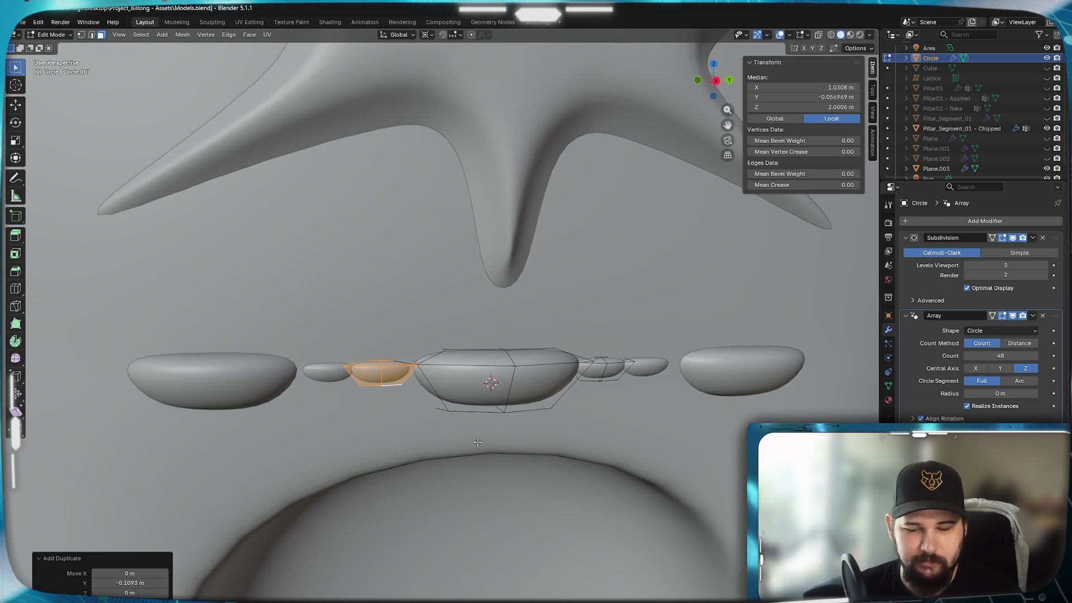
key(KP_1)
key(KP_3)
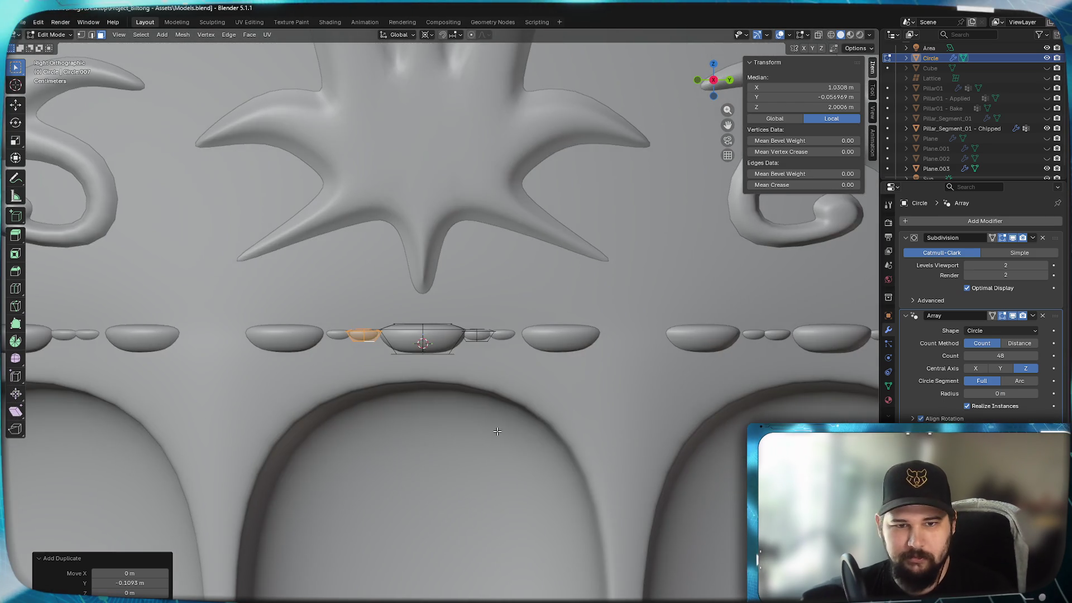
scroll(491, 437, up, 8)
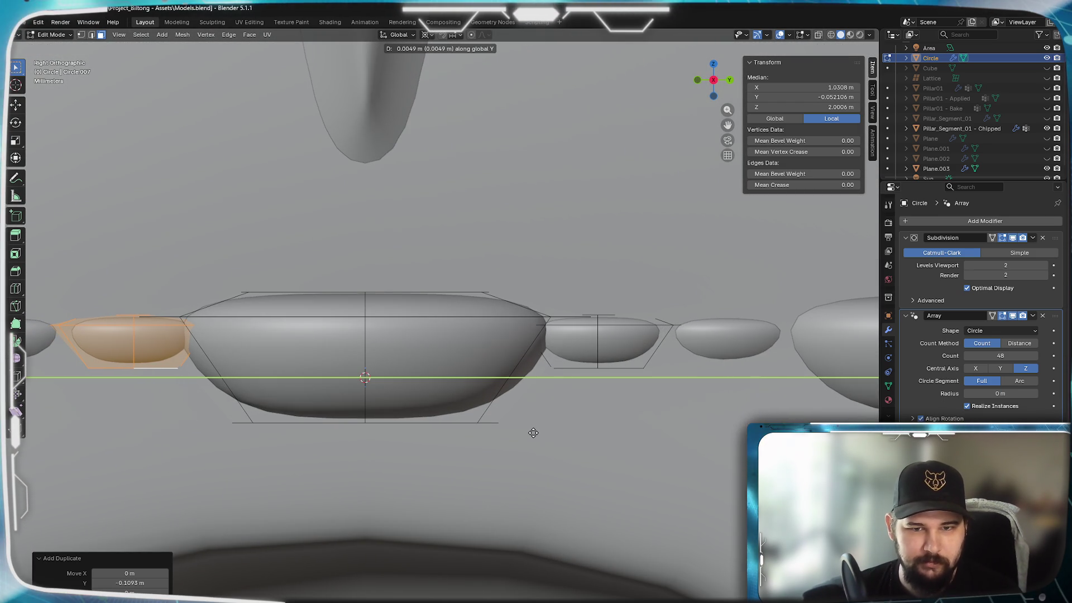
click(533, 432)
scroll(533, 432, down, 5)
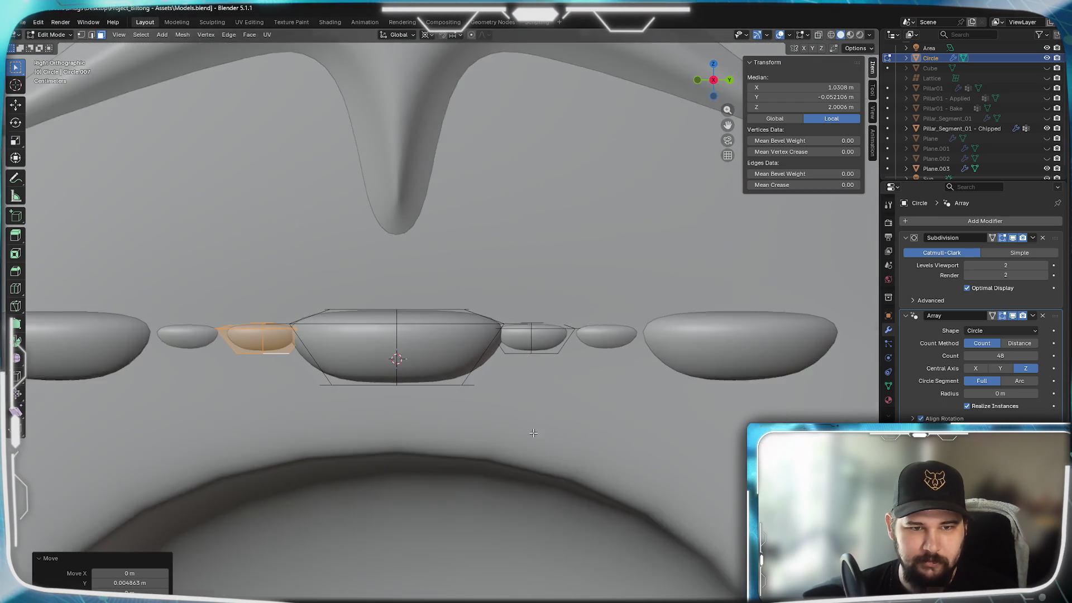
Check the spacing along the bead row, then return to Object Mode
shift+middle_drag(533, 432, 879, 427)
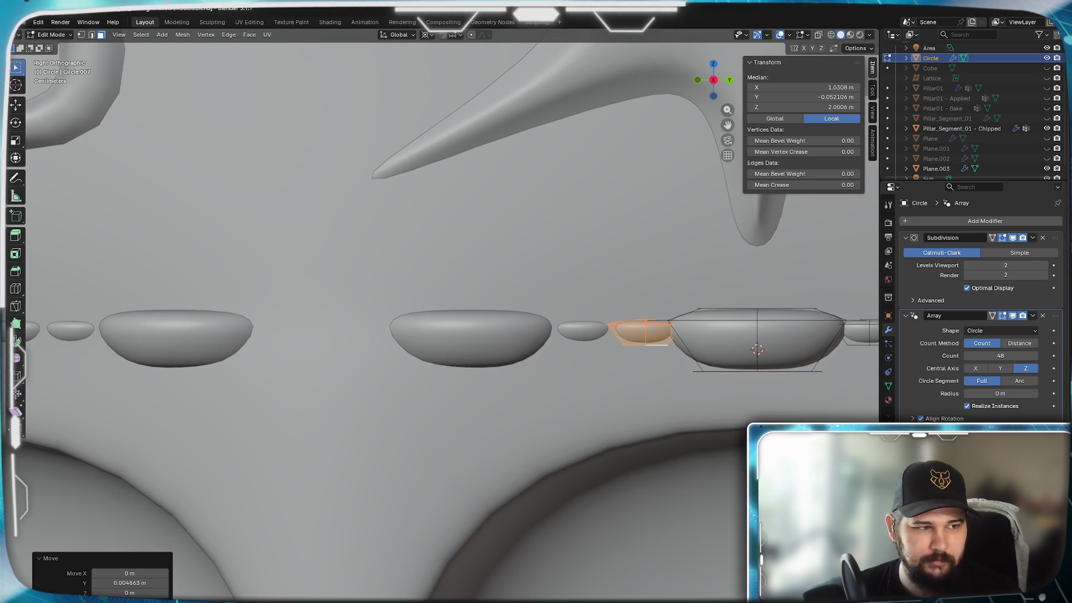
scroll(372, 423, down, 3)
mouse_move(384, 425)
shift+middle_down()
mouse_move(580, 421)
mouse_move(302, 423)
shift+middle_up()
scroll(578, 420, down, 3)
scroll(579, 421, up, 4)
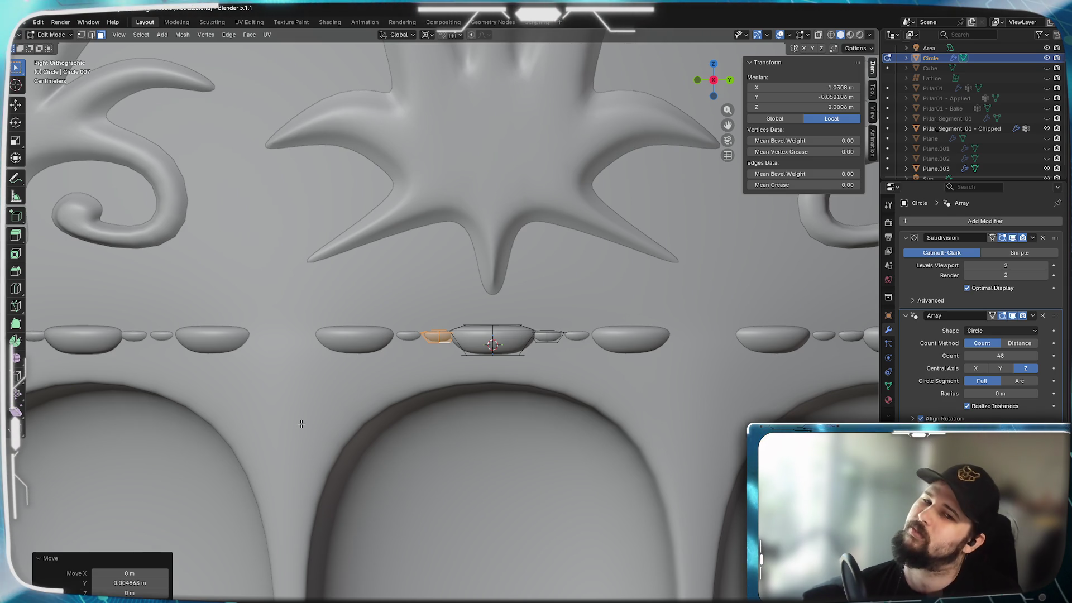
shift+middle_drag(539, 412, 491, 412)
key(Tab)
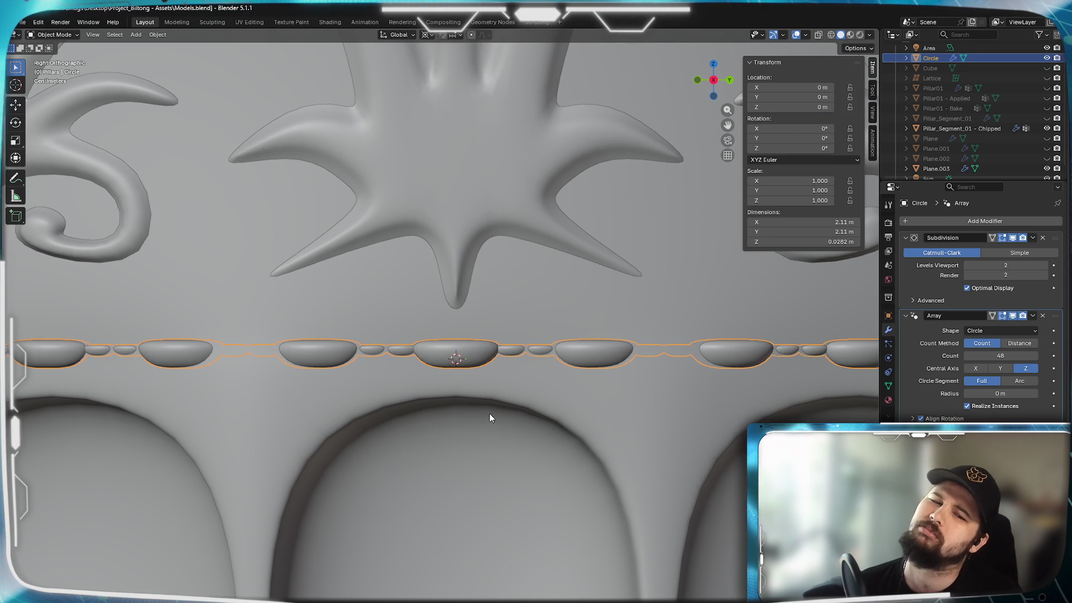
Try an Arc circle segment on the bead array, then revert it to Full
mouse_move(393, 404)
middle_down()
mouse_move(283, 402)
mouse_move(337, 329)
mouse_move(330, 375)
mouse_move(391, 397)
mouse_move(259, 368)
mouse_move(292, 326)
mouse_move(302, 287)
mouse_move(280, 290)
middle_up()
scroll(270, 367, down, 6)
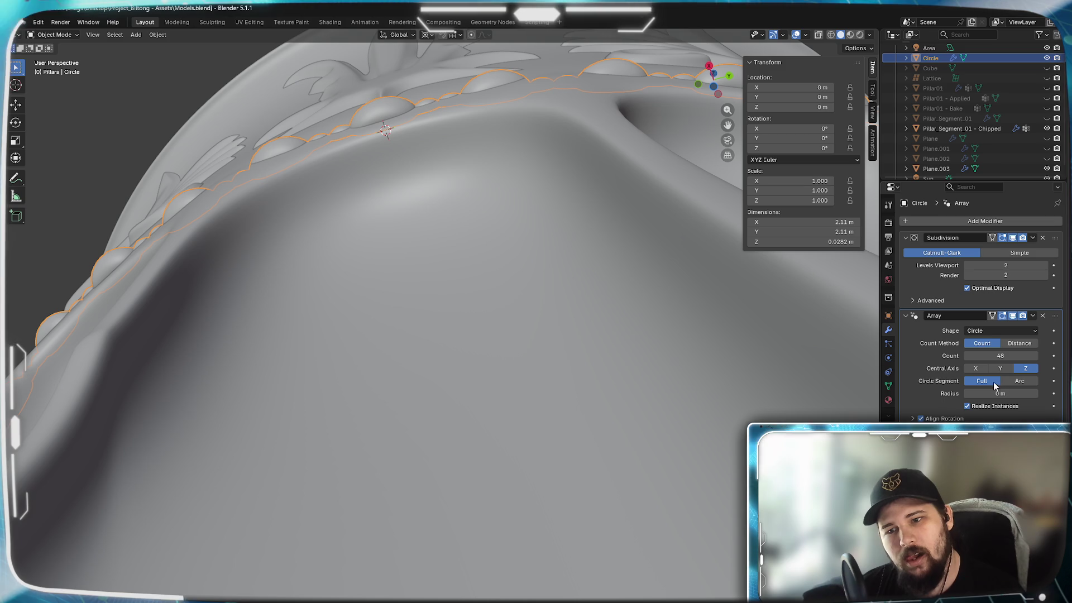
click(1017, 381)
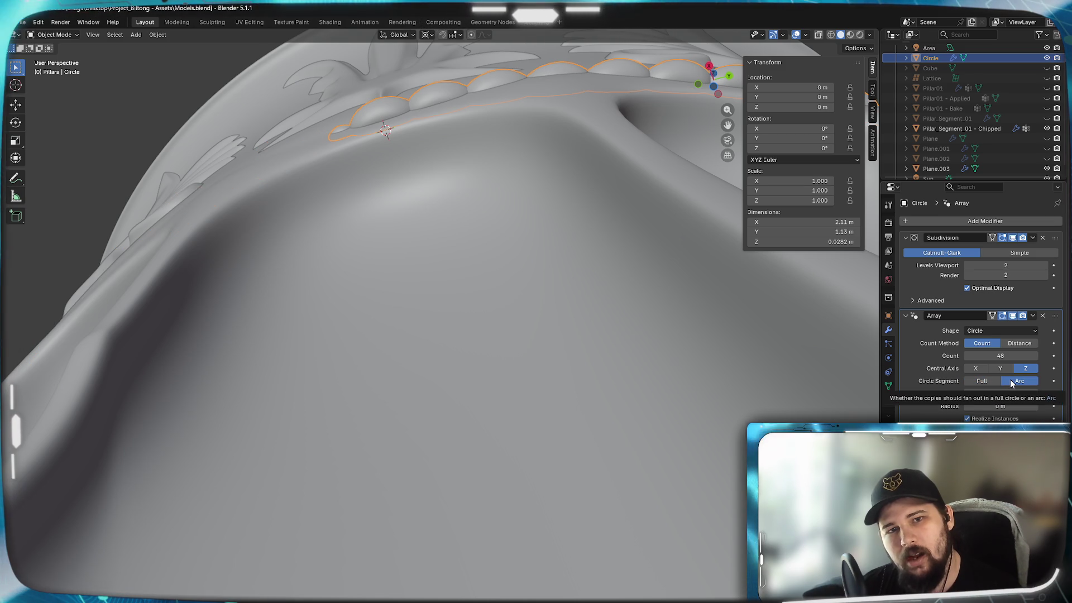
scroll(491, 352, down, 5)
middle_drag(501, 354, 518, 414)
scroll(517, 416, up, 4)
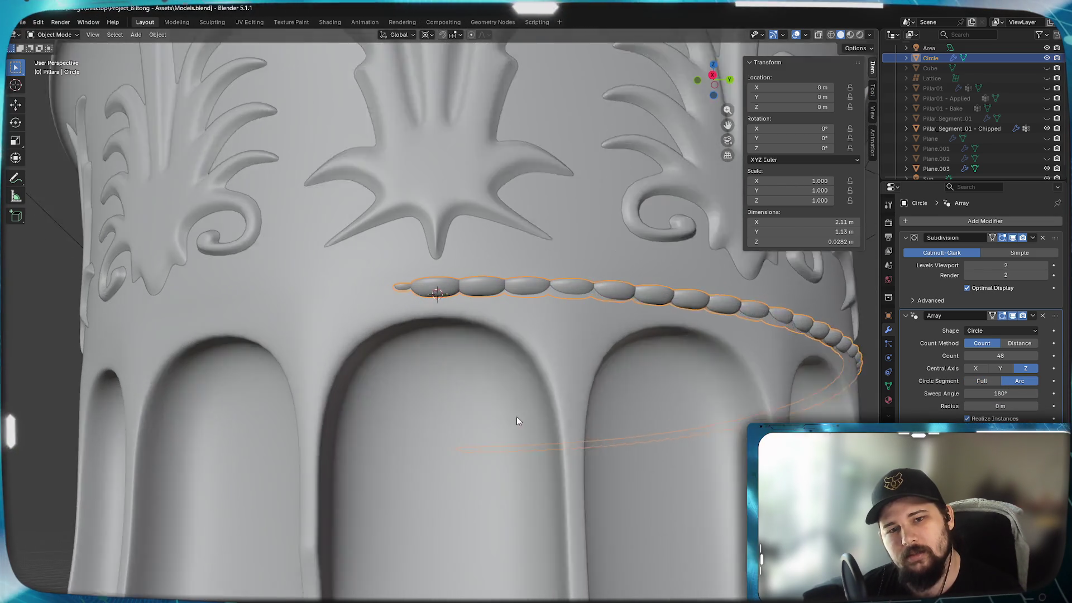
click(981, 381)
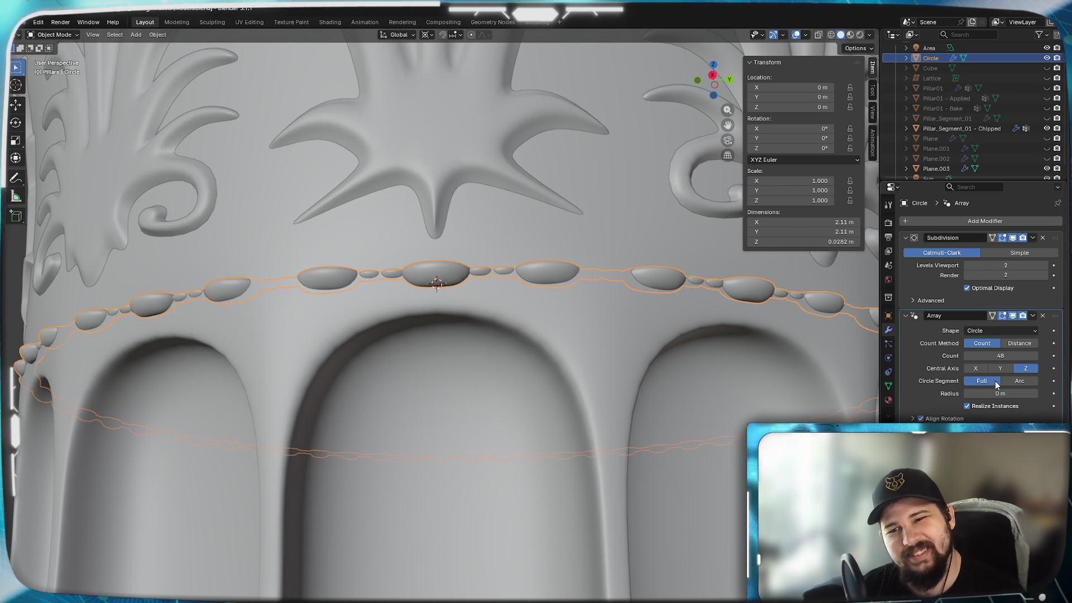
Set the bead array's radius to 1 m
click(1007, 393)
text(1)
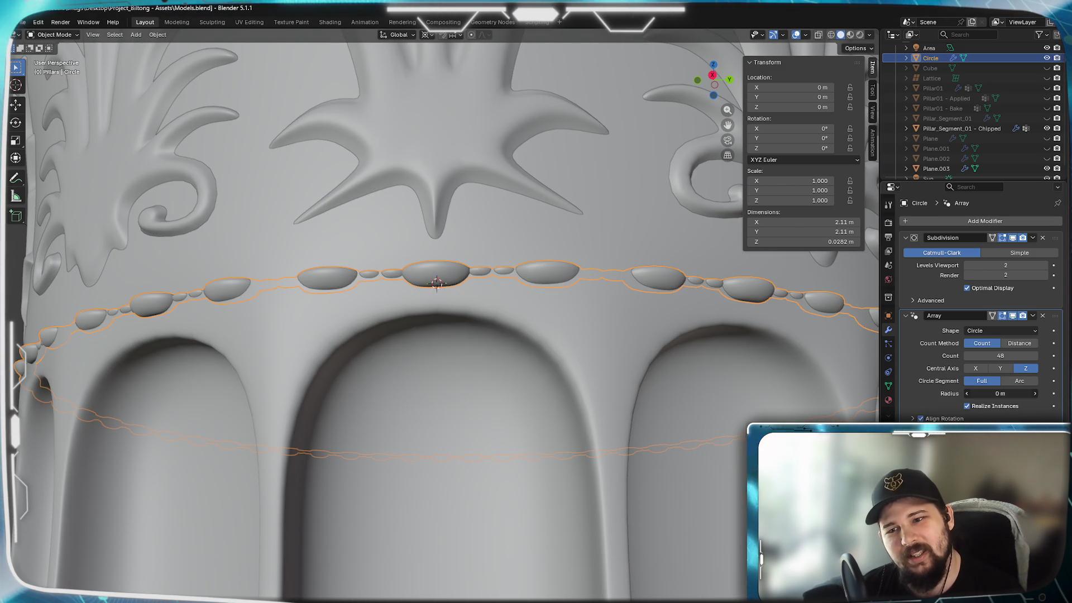
key(Return)
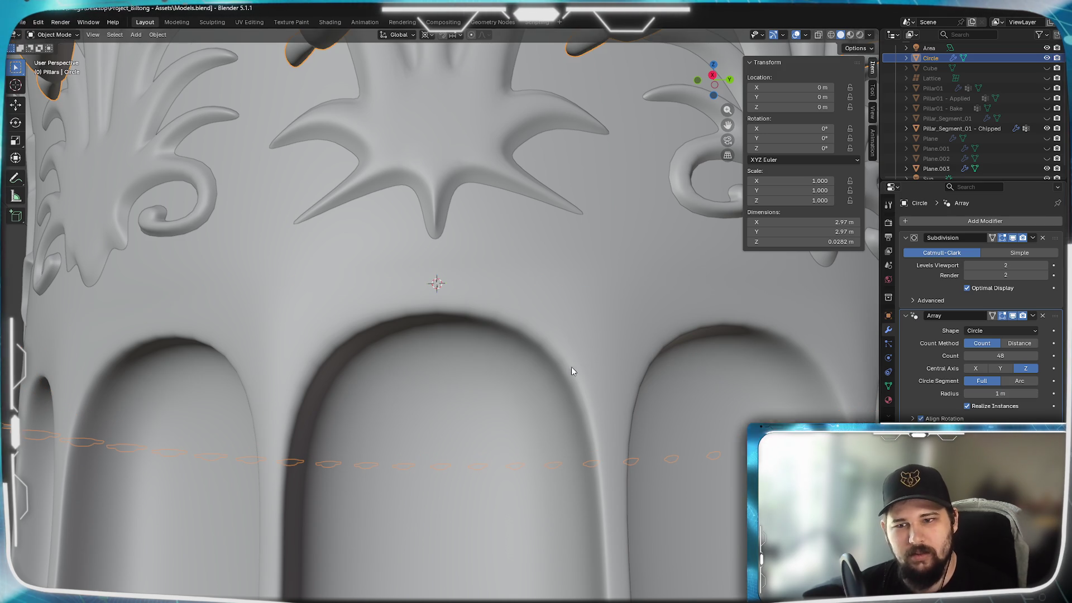
Set the bead array radius back to 0 m so the beads hug the column
scroll(575, 363, down, 4)
scroll(575, 364, up, 2)
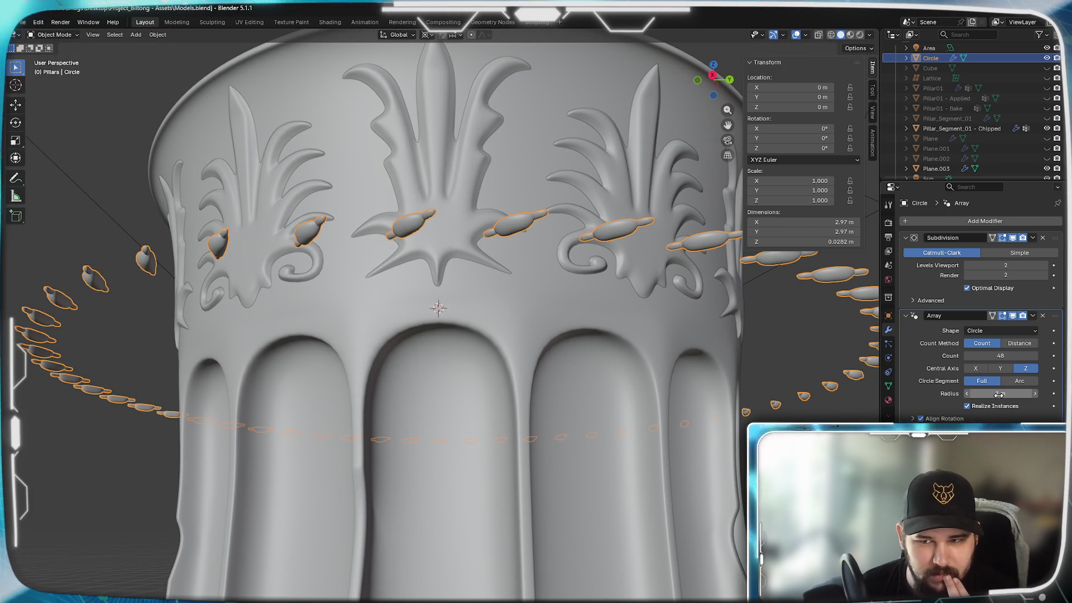
click(986, 407)
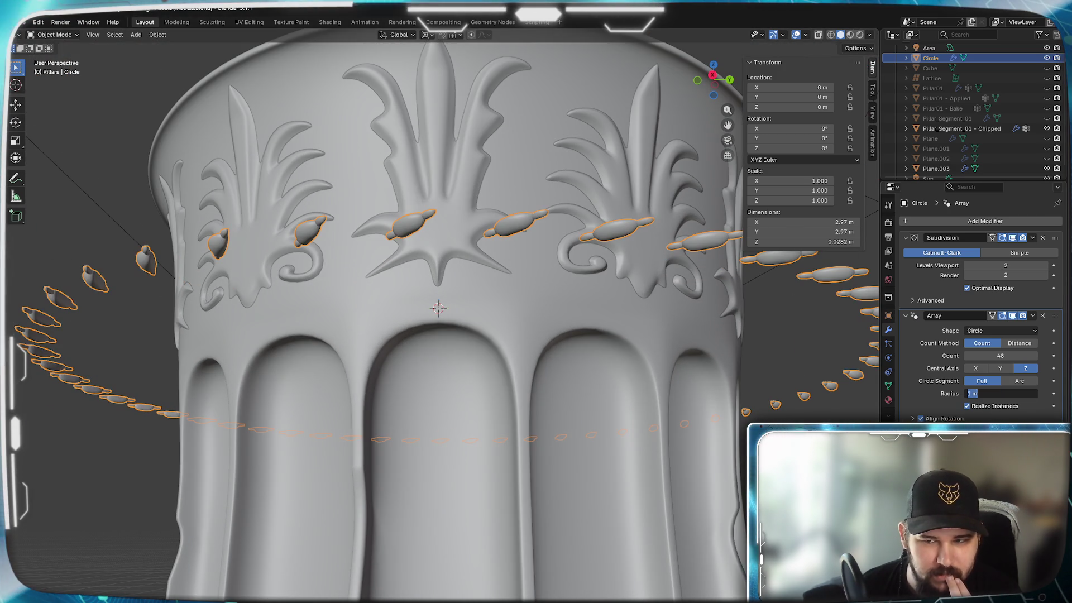
text(0)
key(Return)
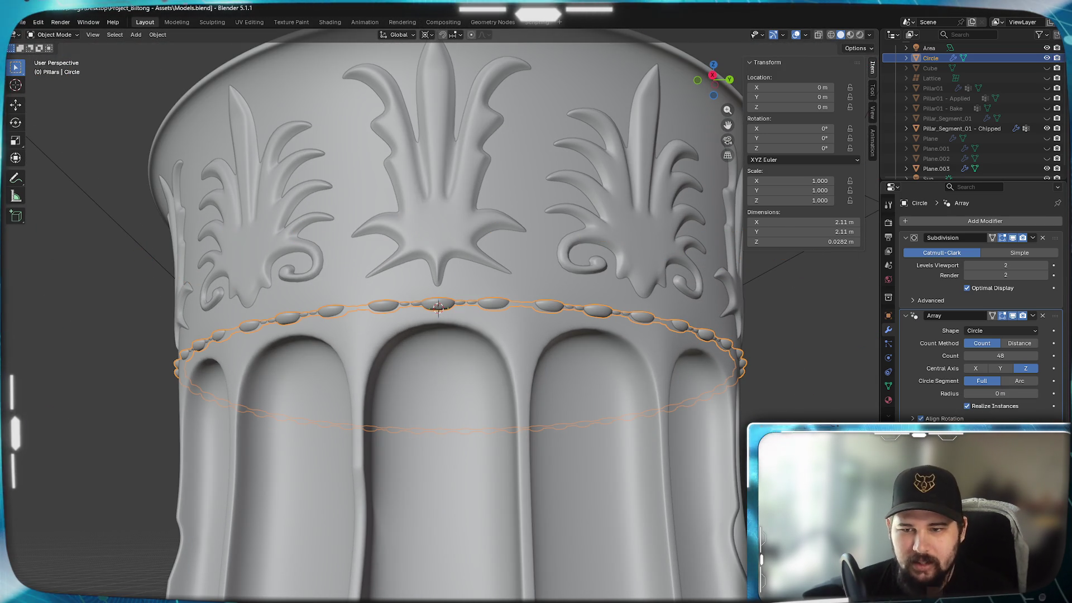
Toggle Align Rotation and Realize Instances off and on, leaving both enabled
click(921, 419)
click(921, 419)
click(920, 419)
click(920, 418)
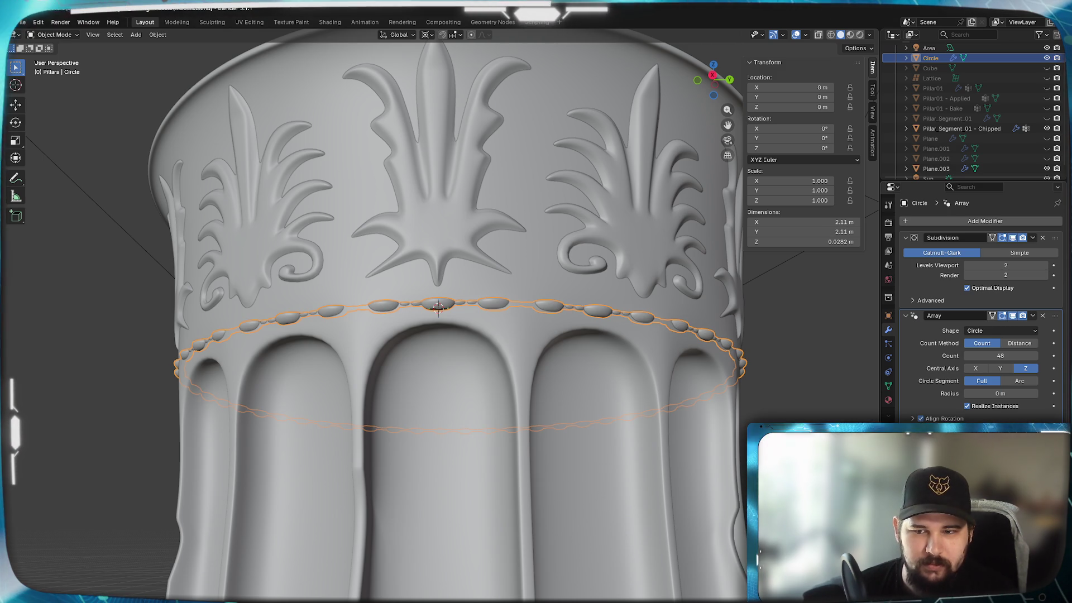
click(913, 419)
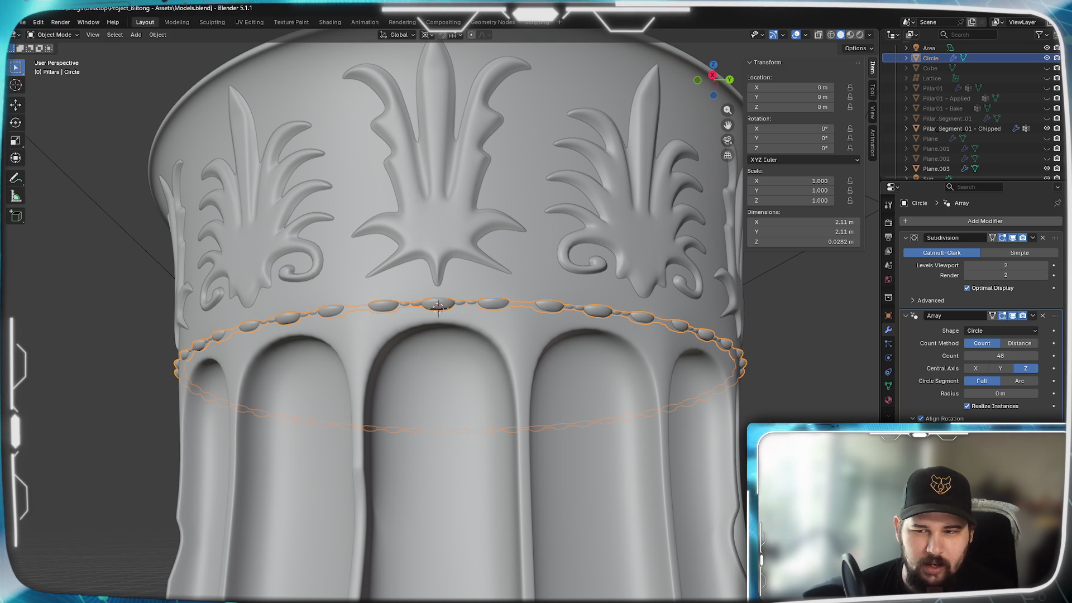
scroll(439, 354, up, 9)
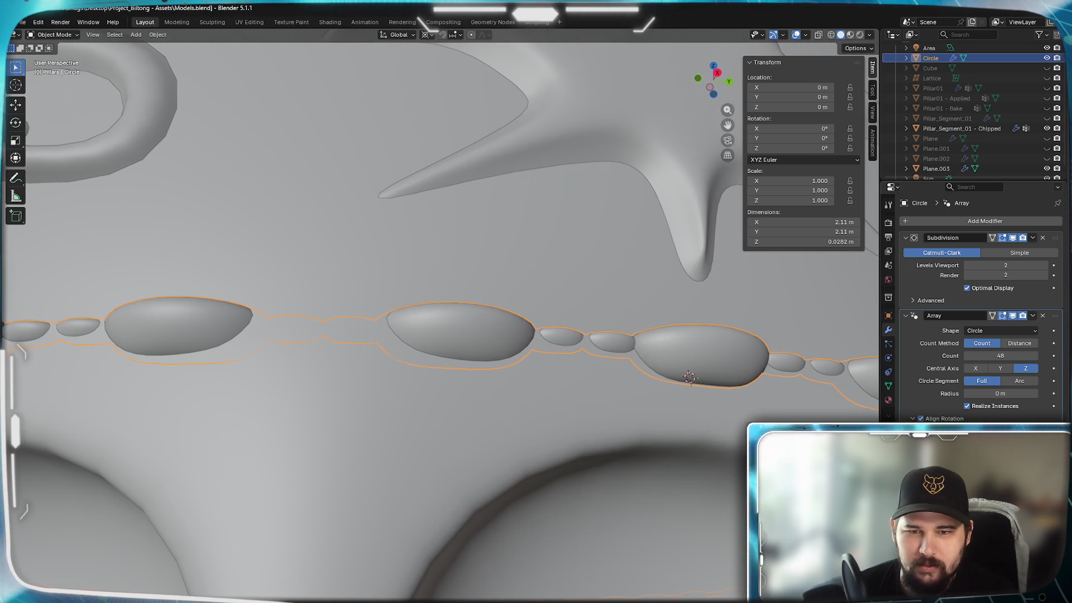
middle_drag(480, 385, 524, 397)
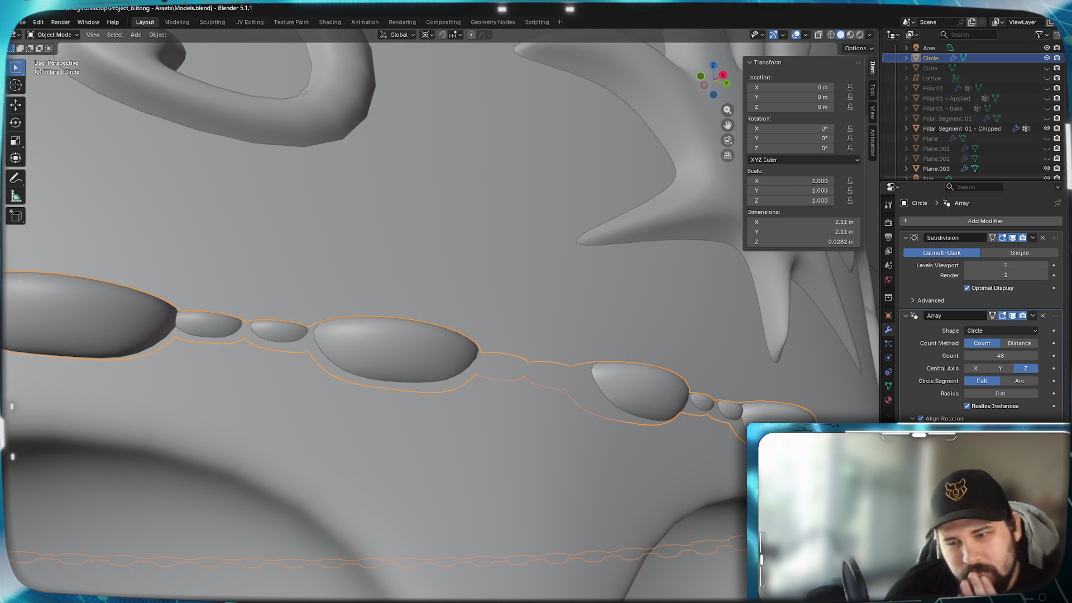
click(967, 406)
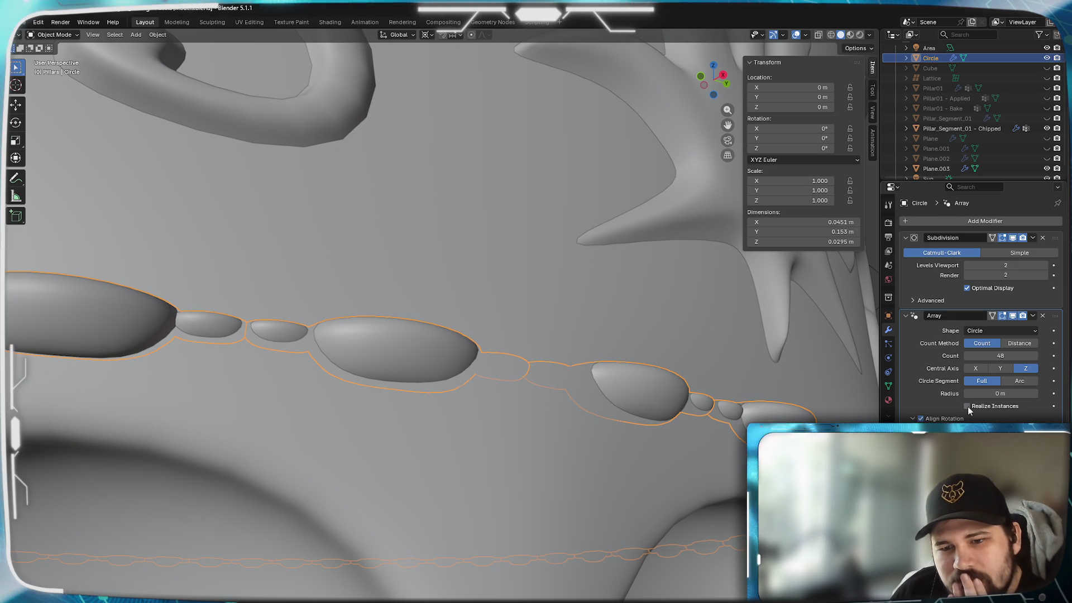
click(967, 407)
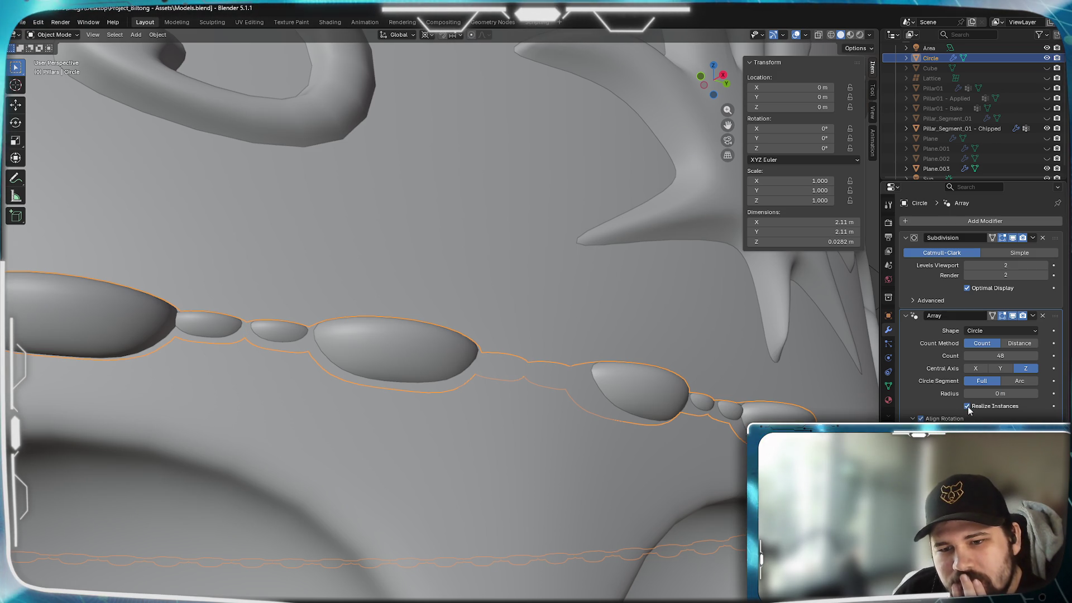
Adjust the bead array count up and down, settling on 48 beads
click(1035, 356)
click(1035, 356)
click(1035, 356)
click(1035, 356)
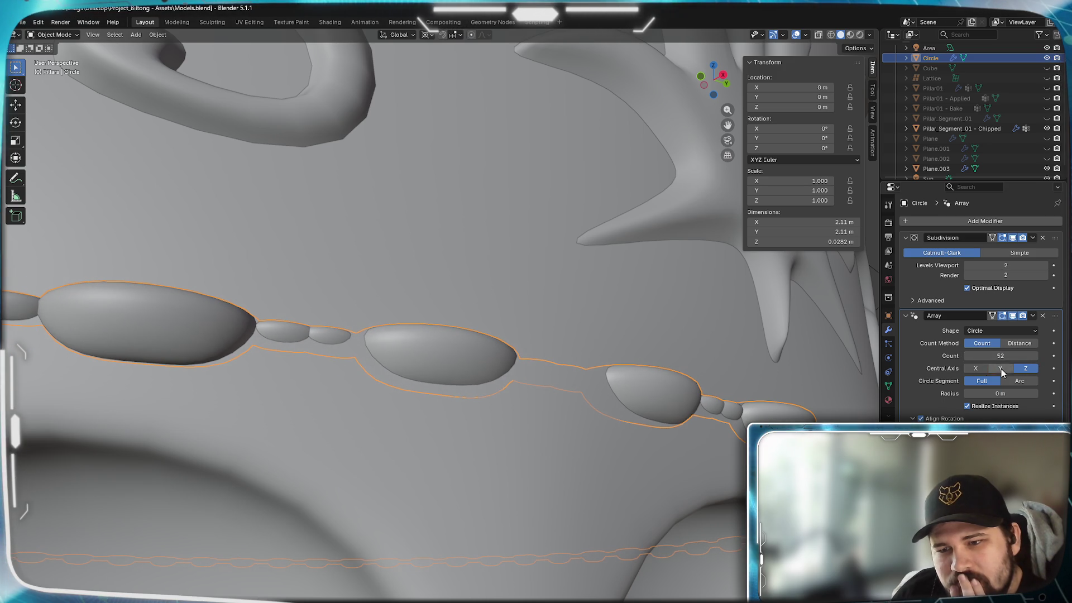
click(967, 356)
click(966, 355)
click(967, 355)
click(967, 356)
click(967, 356)
click(967, 355)
click(967, 356)
click(967, 356)
click(967, 355)
click(967, 356)
click(967, 355)
click(966, 356)
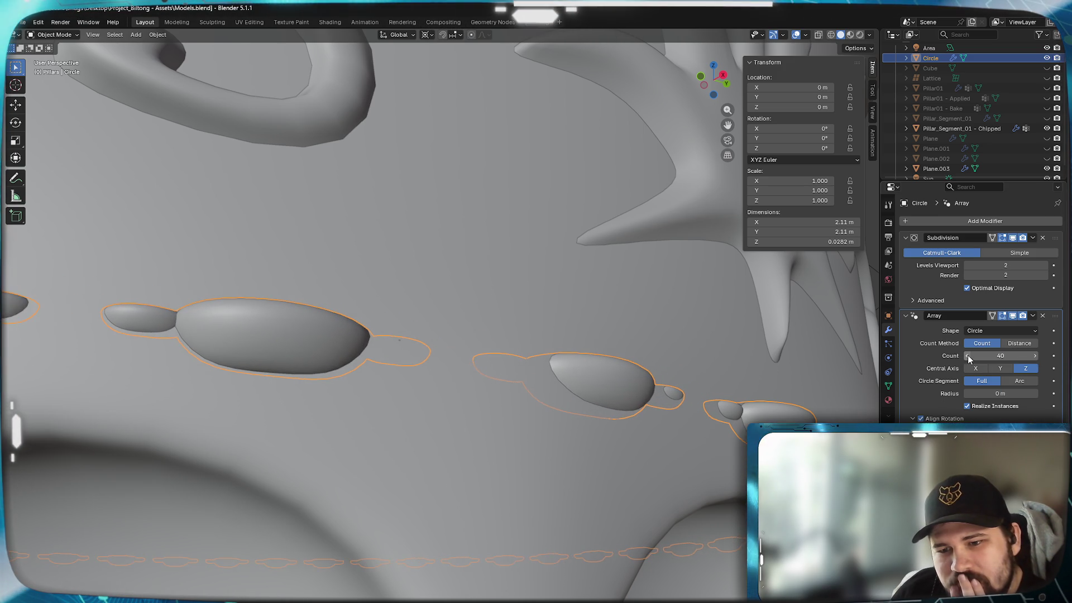
click(967, 356)
click(967, 355)
click(967, 356)
click(967, 356)
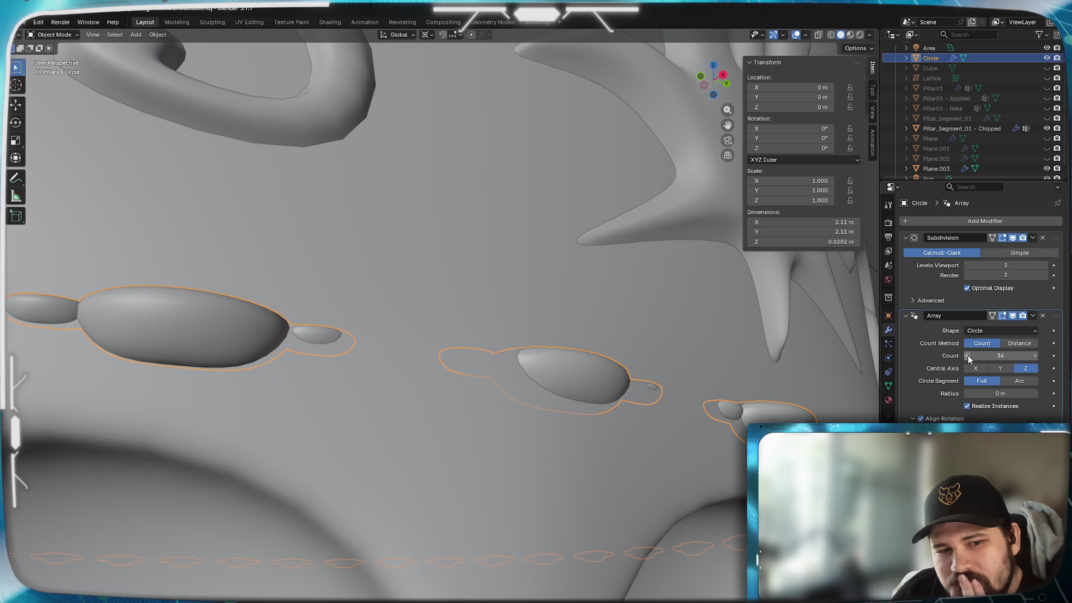
click(966, 356)
click(966, 356)
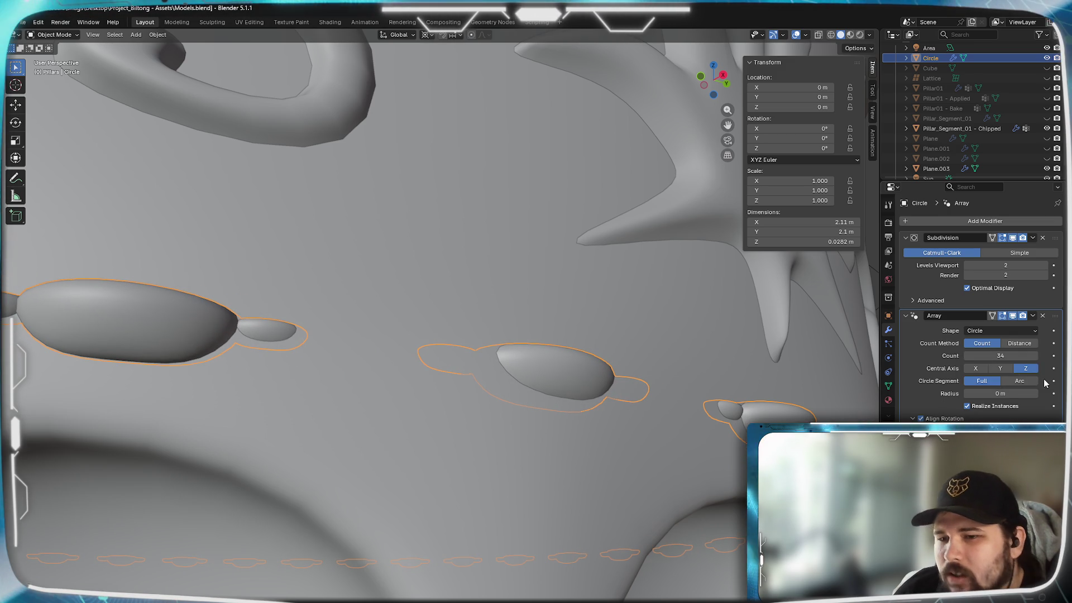
click(1034, 355)
click(1034, 355)
click(1034, 355)
click(1034, 355)
click(1034, 355)
click(1034, 355)
click(1034, 355)
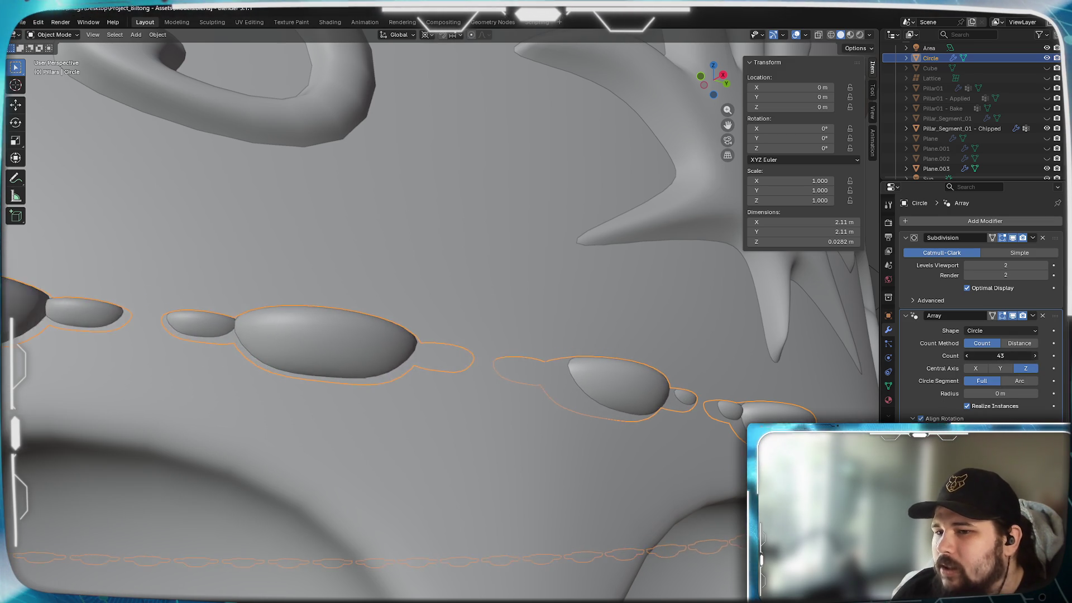
click(1034, 356)
click(1034, 356)
click(1033, 355)
click(1034, 356)
click(1033, 356)
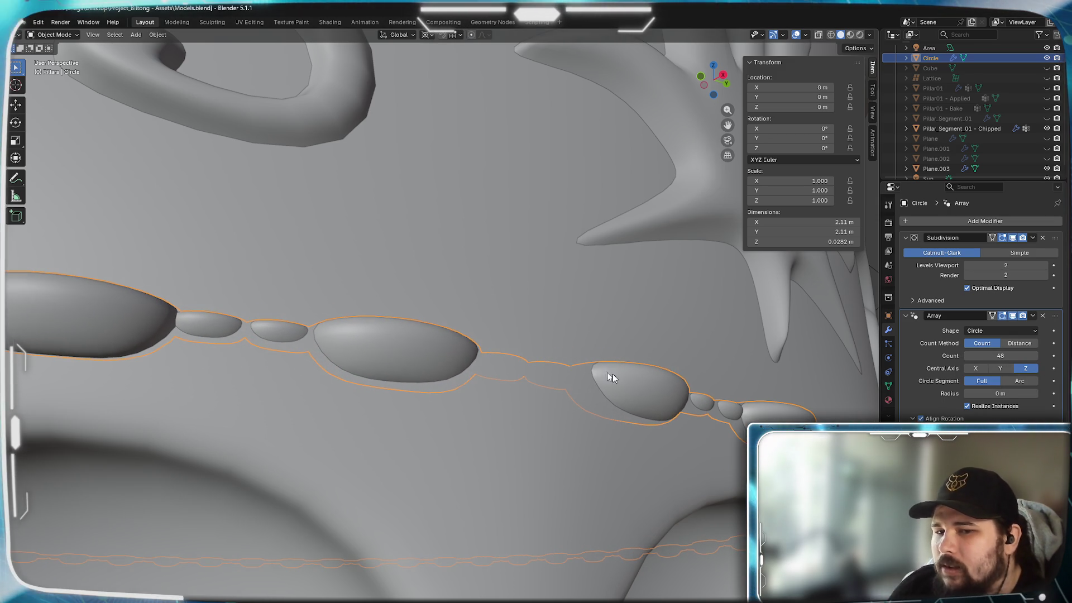
scroll(576, 391, down, 5)
mouse_move(541, 420)
middle_down()
mouse_move(447, 451)
mouse_move(485, 471)
mouse_move(502, 533)
mouse_move(516, 419)
mouse_move(567, 476)
mouse_move(531, 459)
mouse_move(531, 416)
mouse_move(548, 421)
mouse_move(537, 410)
mouse_move(535, 474)
mouse_move(519, 456)
mouse_move(502, 472)
mouse_move(539, 493)
middle_up()
scroll(537, 410, down, 4)
In Edit Mode, select the small bead and shift it about 0.0156 m along Y
key(Tab)
scroll(539, 494, up, 8)
mouse_move(617, 447)
middle_down()
mouse_move(543, 474)
mouse_move(585, 429)
middle_up()
right_click(590, 430)
key(alt+a)
click(668, 333)
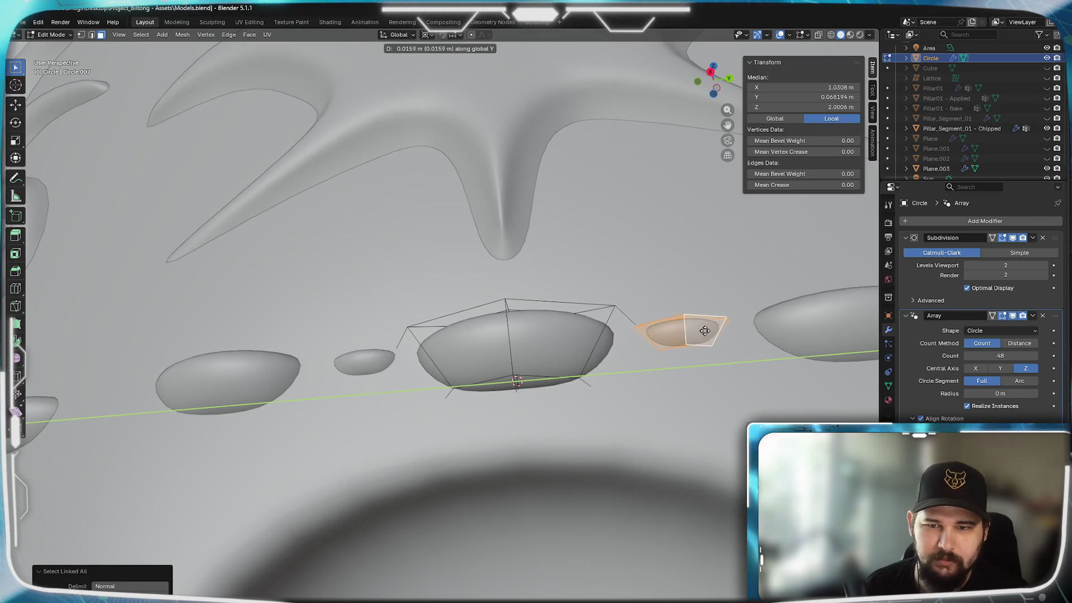
click(704, 331)
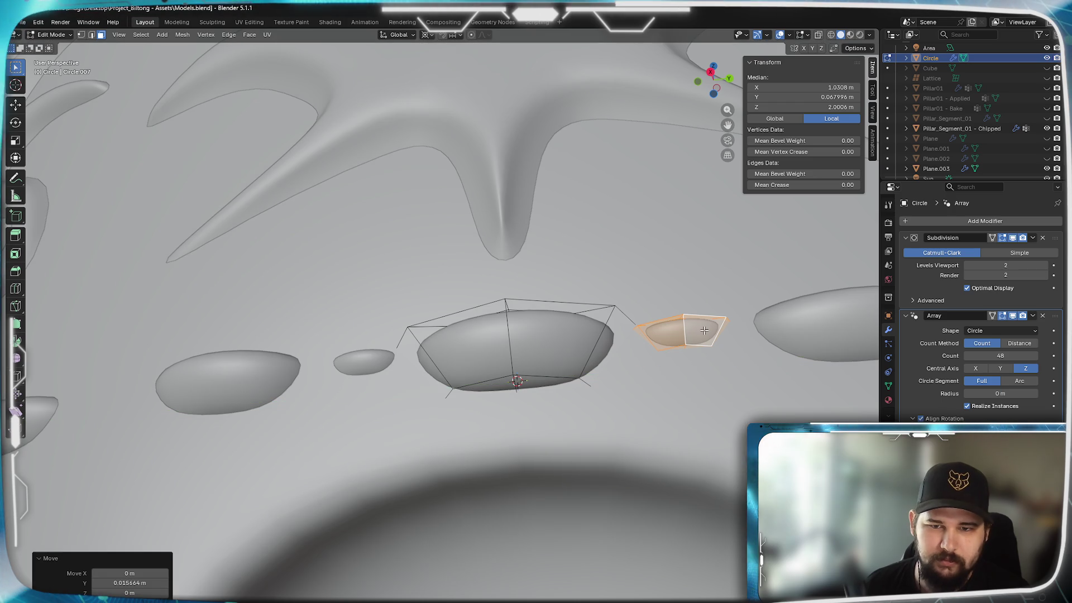
mouse_move(639, 449)
middle_down()
mouse_move(646, 395)
mouse_move(646, 464)
middle_up()
scroll(650, 436, down, 5)
scroll(647, 465, down, 2)
Back in Object Mode, select Pillar_Segment_01 - Chipped and inspect the alternating bead ring
key(Tab)
click(600, 471)
scroll(601, 471, up, 5)
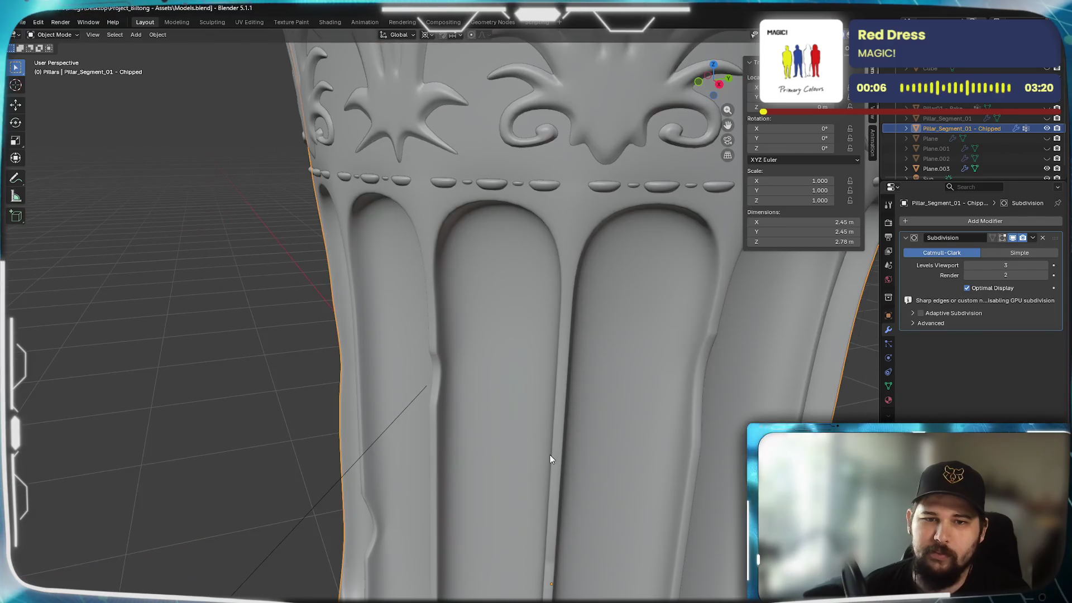
scroll(577, 370, down, 3)
scroll(551, 431, up, 3)
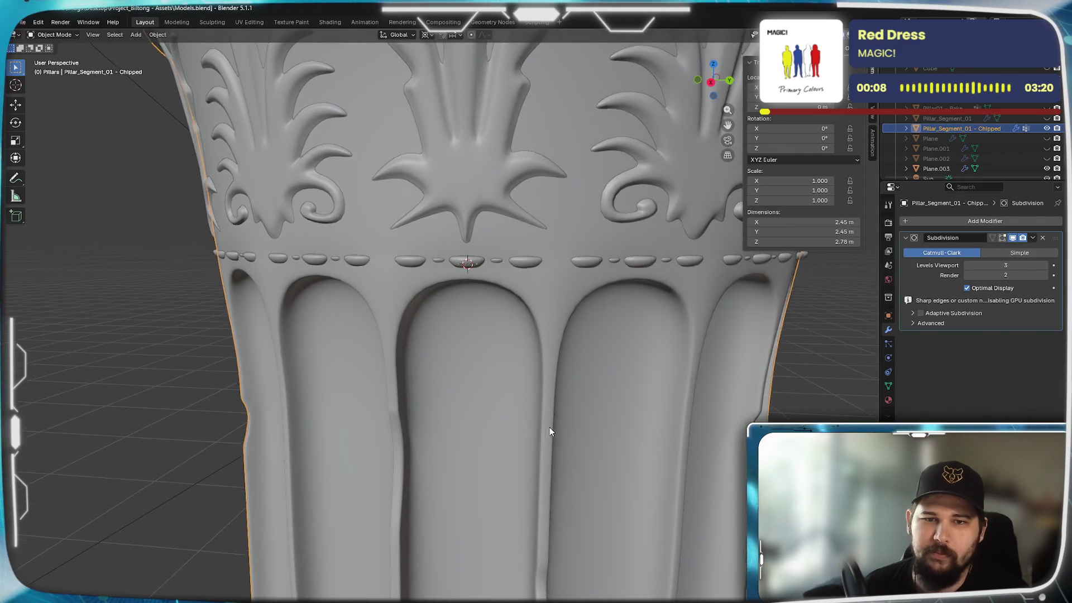
mouse_move(568, 441)
middle_down()
mouse_move(550, 467)
mouse_move(562, 432)
mouse_move(511, 395)
mouse_move(493, 416)
mouse_move(523, 411)
middle_up()
scroll(555, 423, down, 4)
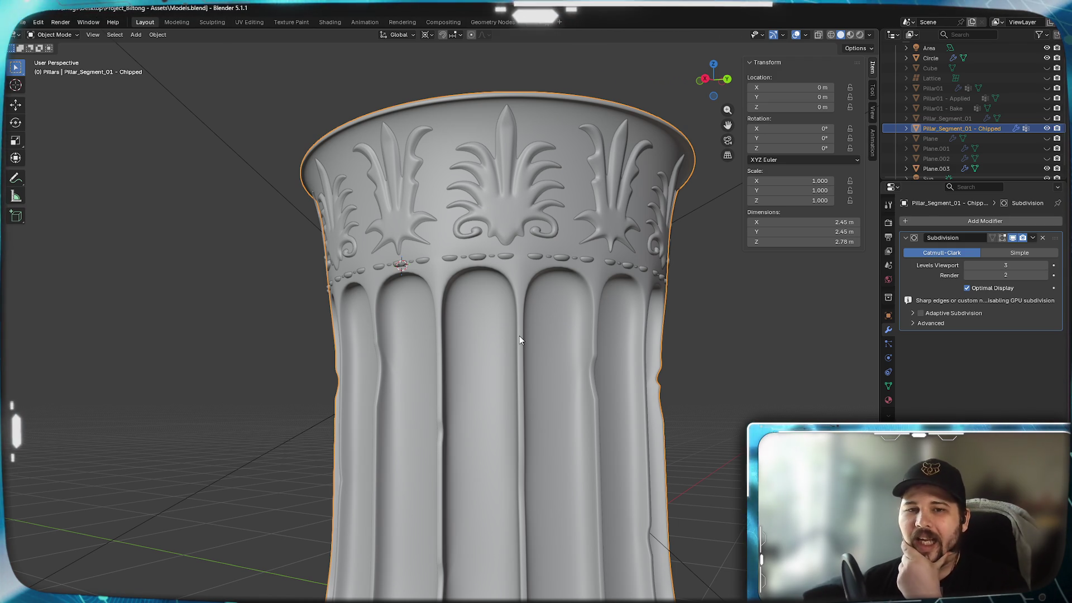
scroll(520, 336, down, 4)
scroll(526, 381, up, 6)
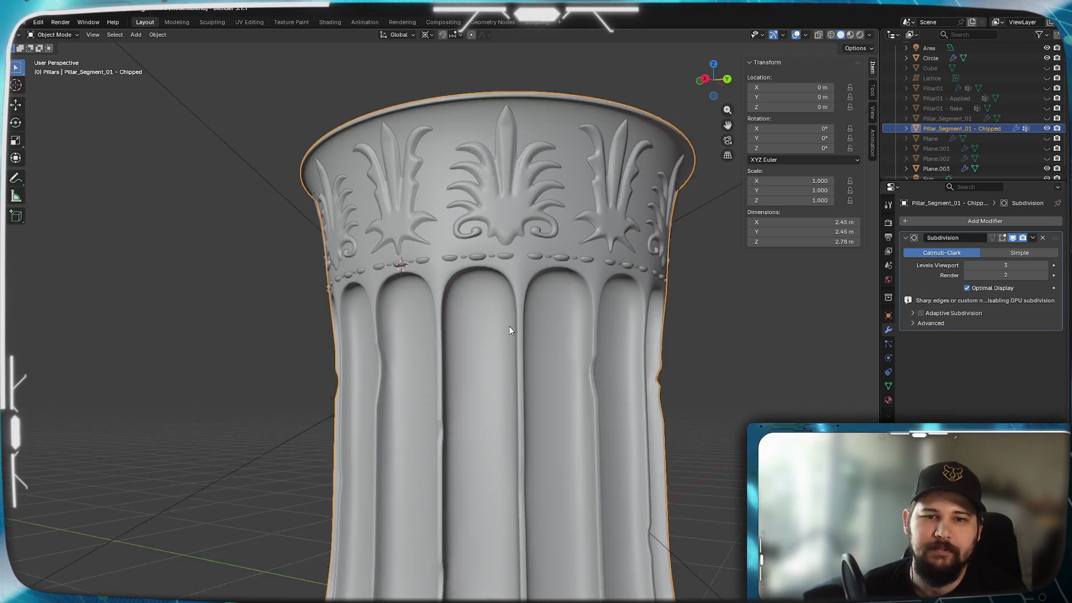
scroll(510, 325, down, 3)
mouse_move(484, 395)
middle_down()
mouse_move(525, 392)
mouse_move(394, 395)
mouse_move(525, 397)
mouse_move(499, 384)
mouse_move(523, 357)
mouse_move(460, 439)
middle_up()
scroll(509, 329, up, 3)
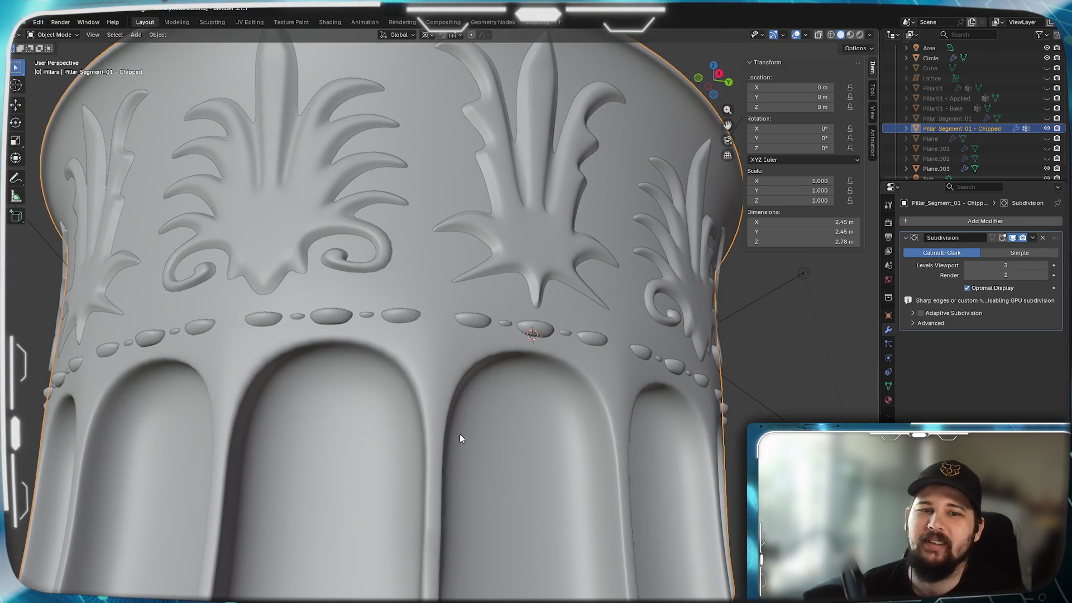
Select the bead ring and adjust its array count, trying 35 and settling on 36
click(521, 322)
click(967, 356)
click(967, 356)
click(966, 356)
click(967, 356)
click(966, 356)
click(967, 355)
click(967, 355)
click(967, 355)
click(967, 356)
click(967, 356)
click(967, 356)
click(967, 356)
click(967, 356)
click(967, 355)
click(967, 356)
mouse_move(581, 390)
middle_down()
mouse_move(639, 400)
mouse_move(544, 398)
mouse_move(561, 400)
middle_up()
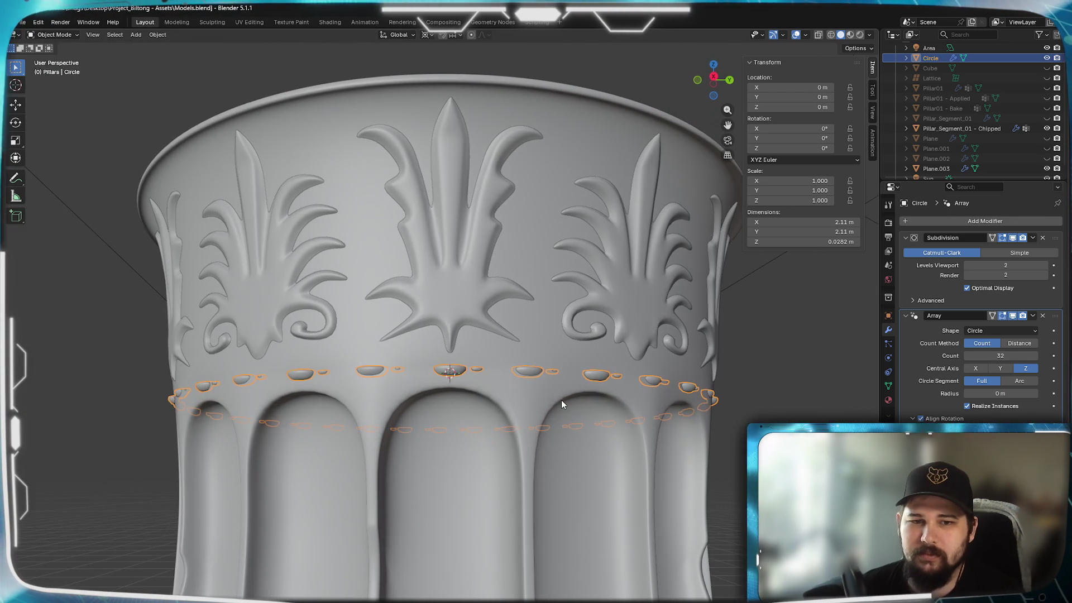
click(1035, 356)
click(1035, 356)
click(1036, 355)
click(1036, 356)
click(1035, 355)
click(1036, 356)
click(1035, 356)
click(1036, 356)
mouse_move(635, 378)
middle_down()
mouse_move(424, 367)
mouse_move(419, 447)
mouse_move(398, 432)
mouse_move(335, 441)
mouse_move(337, 457)
mouse_move(386, 446)
mouse_move(436, 359)
mouse_move(444, 301)
middle_up()
scroll(516, 370, down, 5)
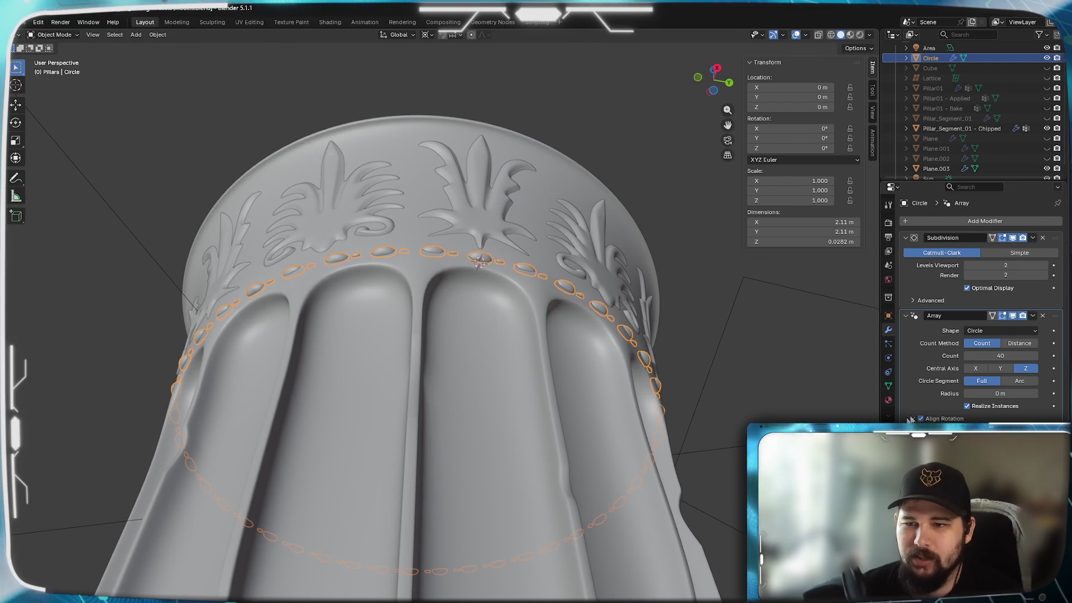
click(966, 356)
click(966, 356)
click(967, 355)
click(966, 356)
click(966, 355)
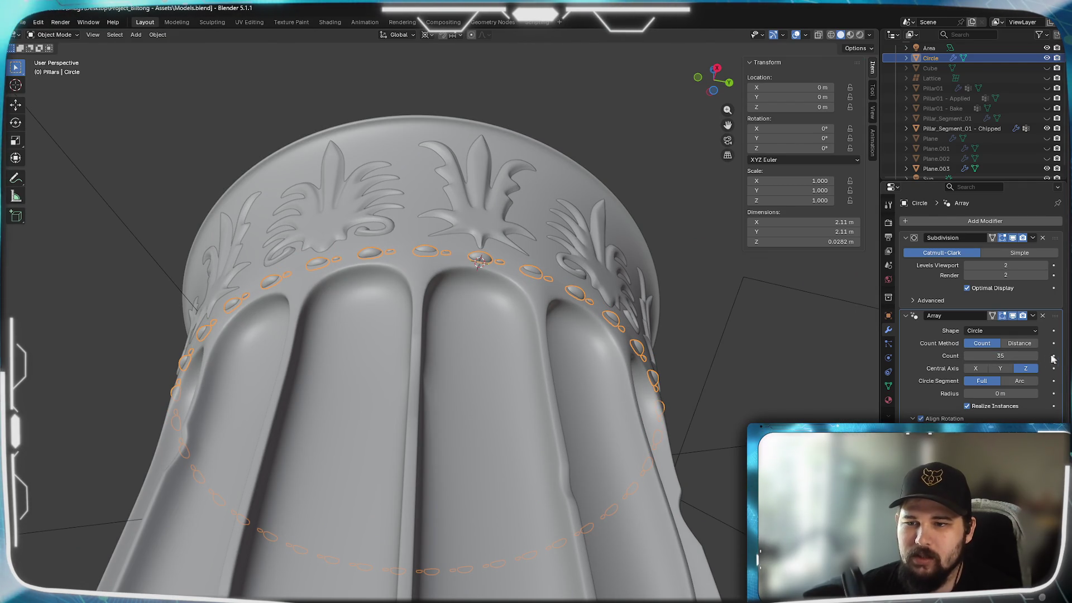
click(1034, 356)
middle_drag(346, 252, 486, 362)
scroll(506, 385, up, 3)
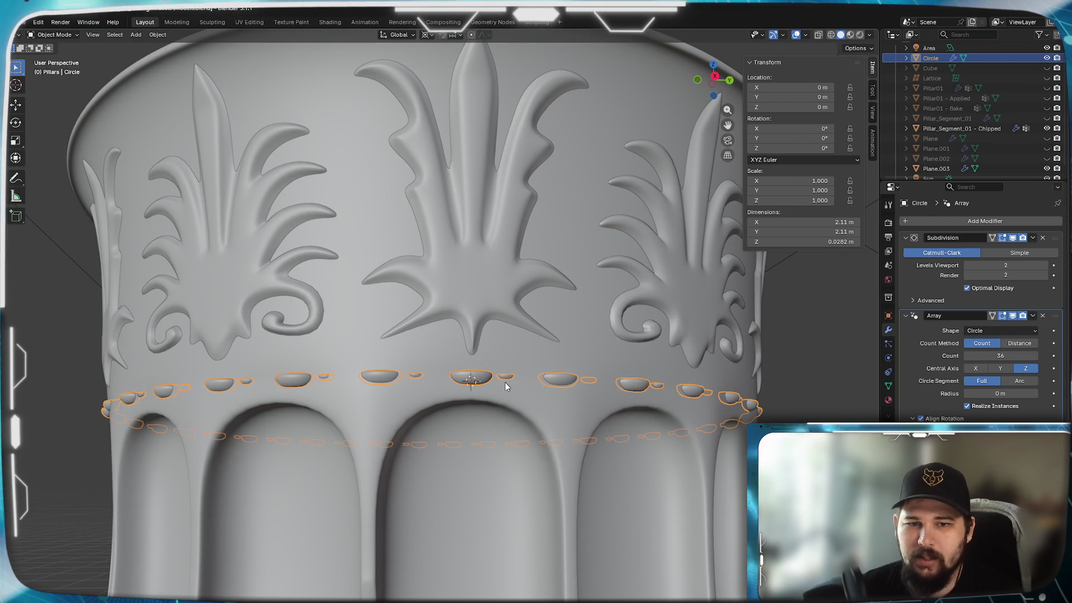
mouse_move(509, 403)
middle_down()
mouse_move(544, 354)
mouse_move(613, 354)
mouse_move(566, 347)
middle_up()
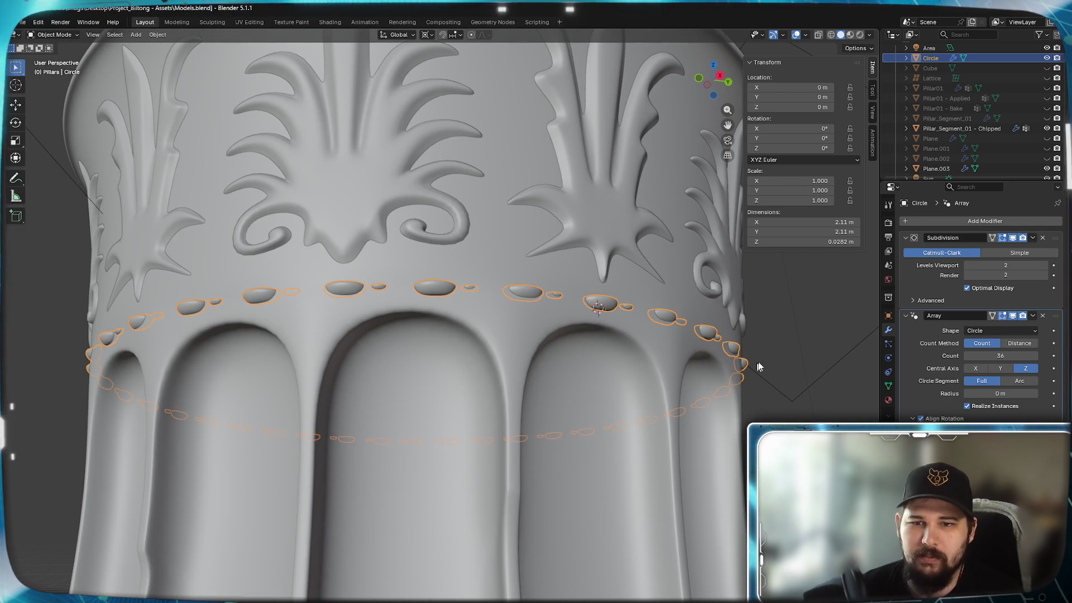
Select the chipped pillar segment and orbit around the finished capital to inspect it
click(670, 469)
scroll(482, 312, down, 4)
mouse_move(303, 315)
middle_down()
mouse_move(421, 333)
mouse_move(469, 367)
mouse_move(407, 371)
mouse_move(462, 363)
mouse_move(503, 385)
middle_up()
mouse_move(570, 373)
middle_down()
mouse_move(347, 383)
mouse_move(370, 400)
mouse_move(436, 411)
mouse_move(388, 414)
middle_up()
scroll(393, 415, down, 5)
mouse_move(490, 426)
middle_down()
mouse_move(386, 468)
mouse_move(316, 383)
middle_up()
scroll(454, 380, up, 4)
mouse_move(454, 380)
middle_down()
mouse_move(476, 402)
mouse_move(507, 350)
mouse_move(501, 390)
mouse_move(514, 433)
mouse_move(472, 420)
middle_up()
scroll(507, 350, up, 4)
scroll(450, 383, down, 5)
scroll(464, 417, up, 6)
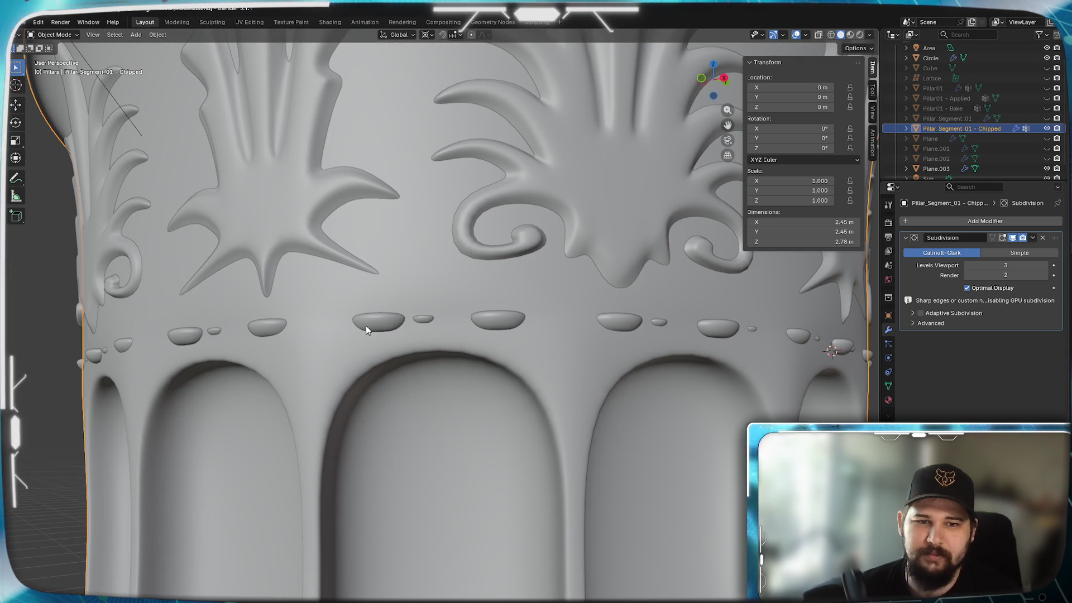
In Edit Mode on the Circle bead ring, select the small bead beside the large bead
click(367, 327)
key(Tab)
scroll(470, 437, down, 4)
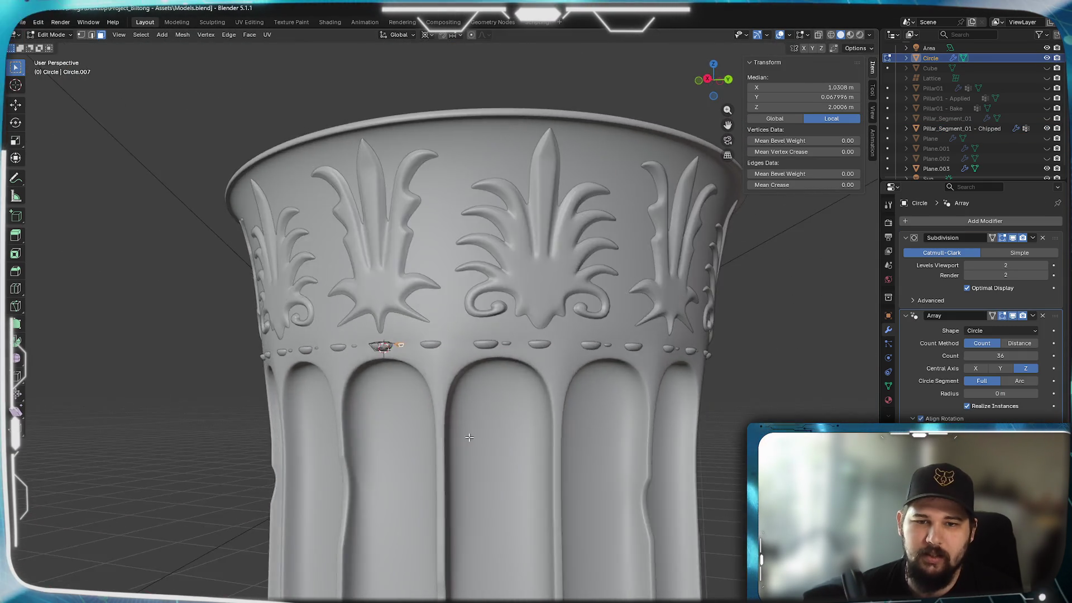
scroll(470, 437, up, 5)
middle_drag(478, 430, 695, 319)
click(709, 284)
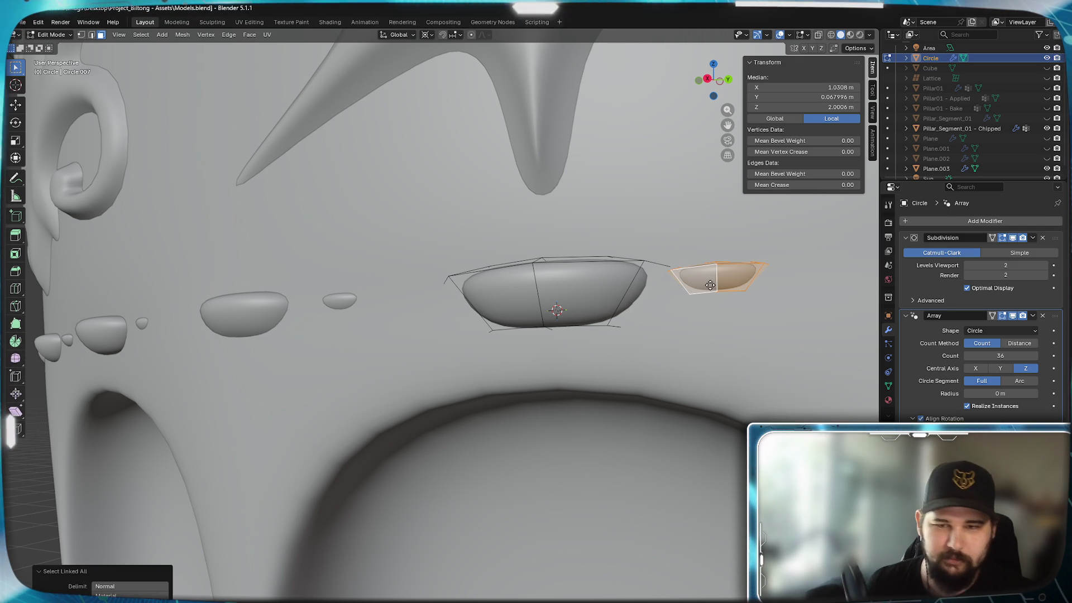
Duplicate the small bead and move the copy −0.1304 m along Y past the large bead
key(shift+d)
key(y)
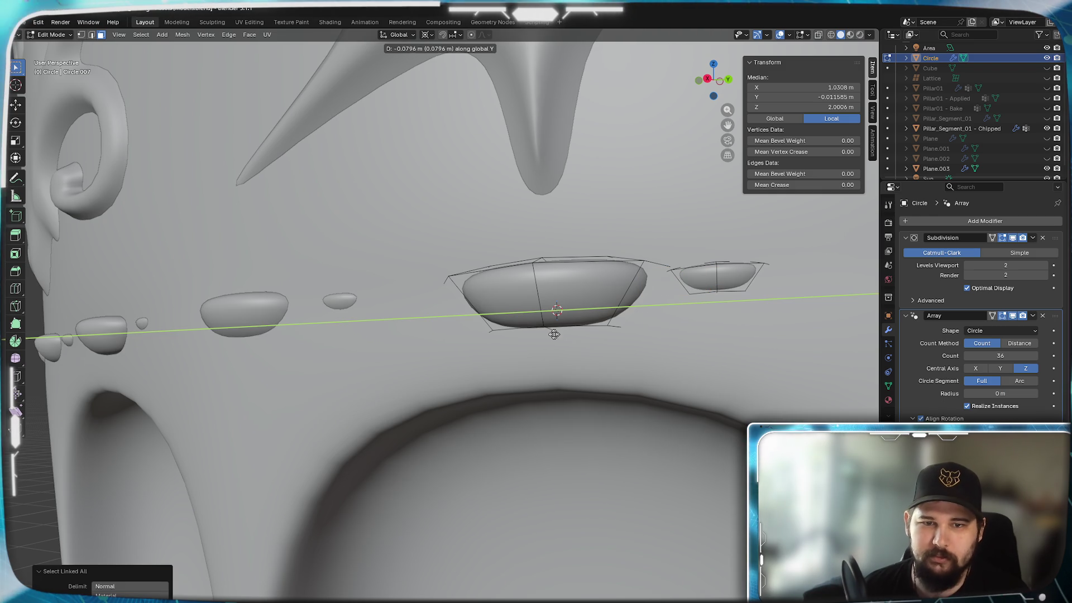
click(463, 341)
scroll(462, 341, down, 5)
scroll(503, 380, up, 3)
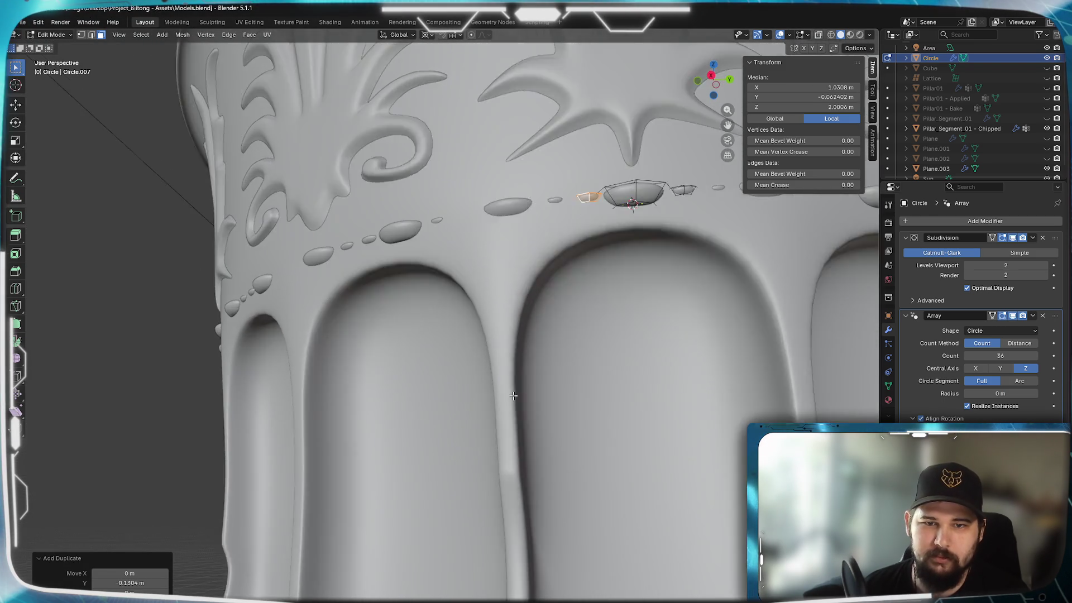
middle_drag(513, 395, 556, 408)
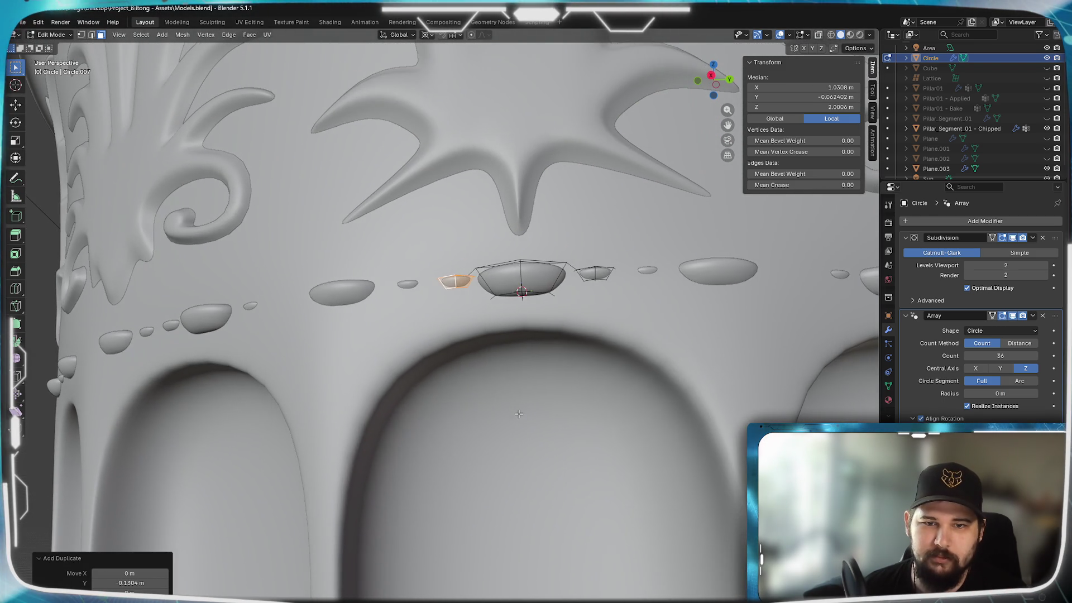
Return to Object Mode and select the chipped pillar segment
key(Tab)
scroll(556, 409, down, 5)
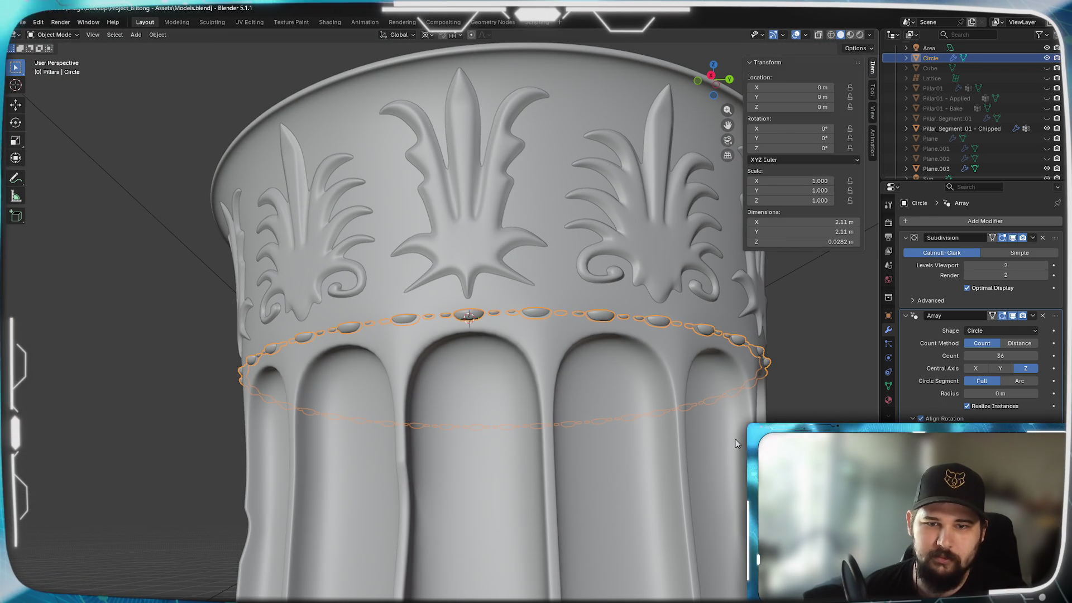
scroll(545, 337, up, 4)
scroll(544, 333, down, 3)
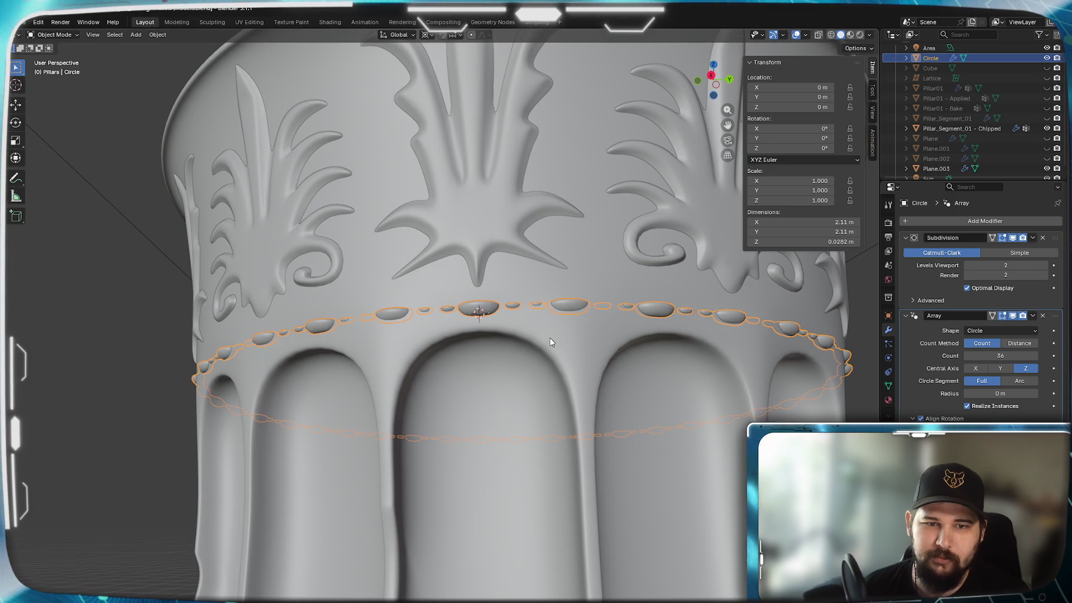
click(837, 412)
scroll(523, 418, down, 4)
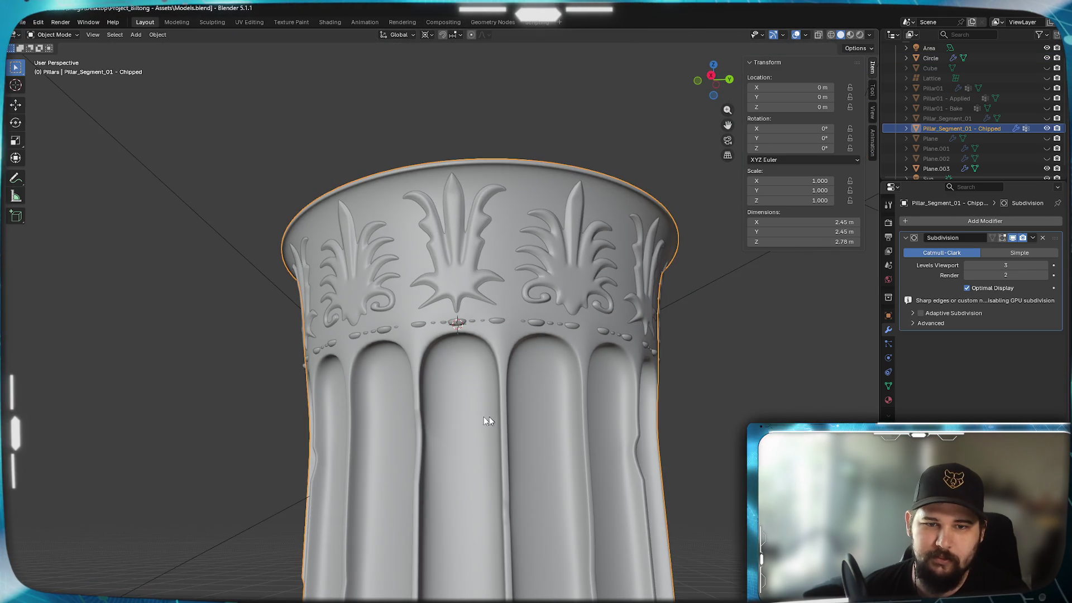
Orbit around the pillar to view the whole capital
scroll(420, 416, up, 1)
mouse_move(424, 404)
middle_down()
mouse_move(486, 430)
mouse_move(837, 429)
mouse_move(651, 426)
mouse_move(491, 354)
middle_up()
scroll(491, 354, up, 6)
scroll(658, 355, down, 8)
mouse_move(615, 396)
middle_down()
mouse_move(671, 425)
mouse_move(540, 425)
mouse_move(561, 424)
mouse_move(510, 410)
mouse_move(653, 413)
mouse_move(534, 363)
middle_up()
scroll(561, 426, down, 3)
Inspect the pillar's mesh in Edit Mode, then select the bead ring
key(Tab)
scroll(547, 428, up, 4)
scroll(507, 409, down, 2)
key(Tab)
click(534, 363)
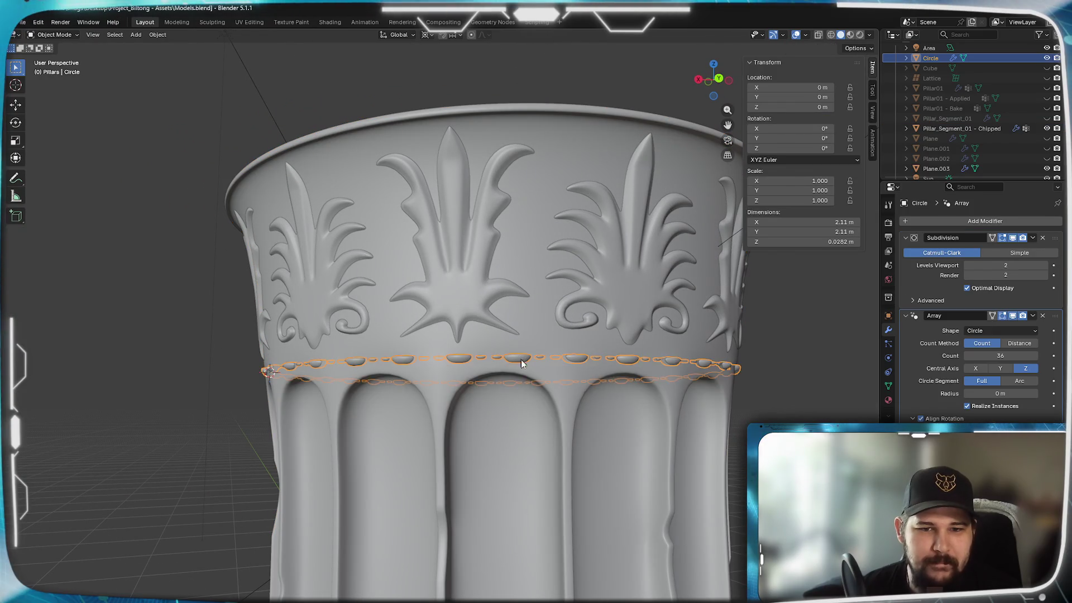
Briefly check the bead ring's mesh, then frame the ring from a near-top view
key(Tab)
scroll(484, 413, up, 10)
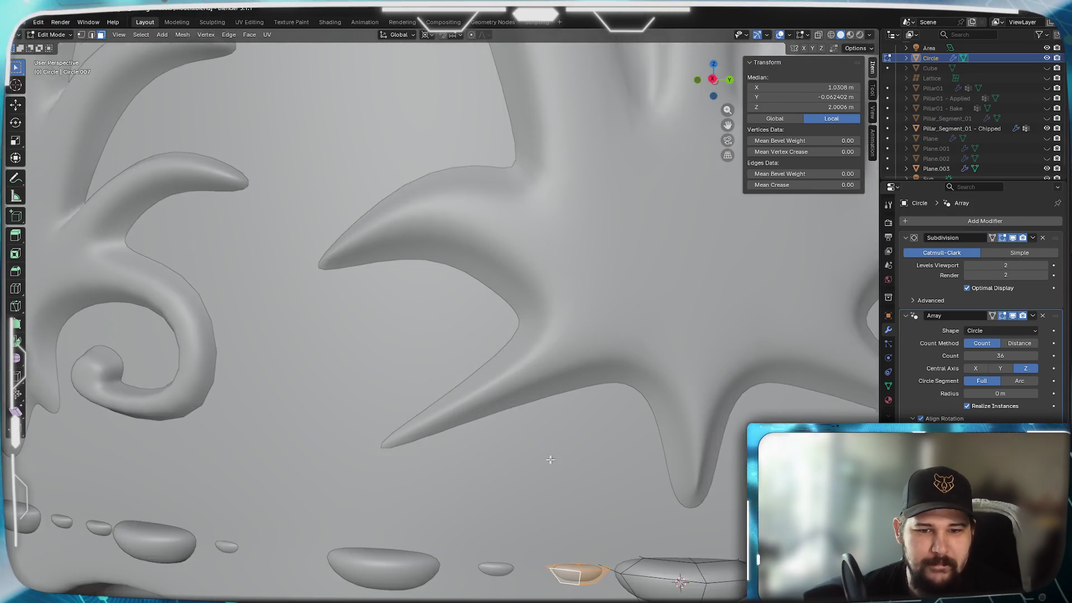
scroll(483, 413, down, 8)
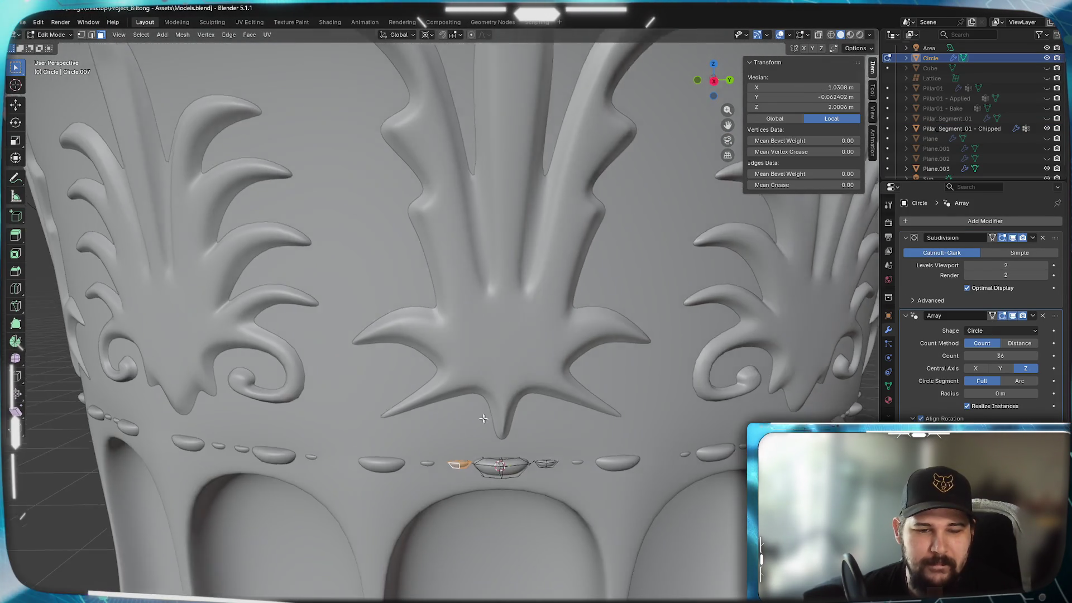
key(Tab)
scroll(480, 415, down, 5)
middle_drag(491, 447, 491, 362)
scroll(490, 361, down, 3)
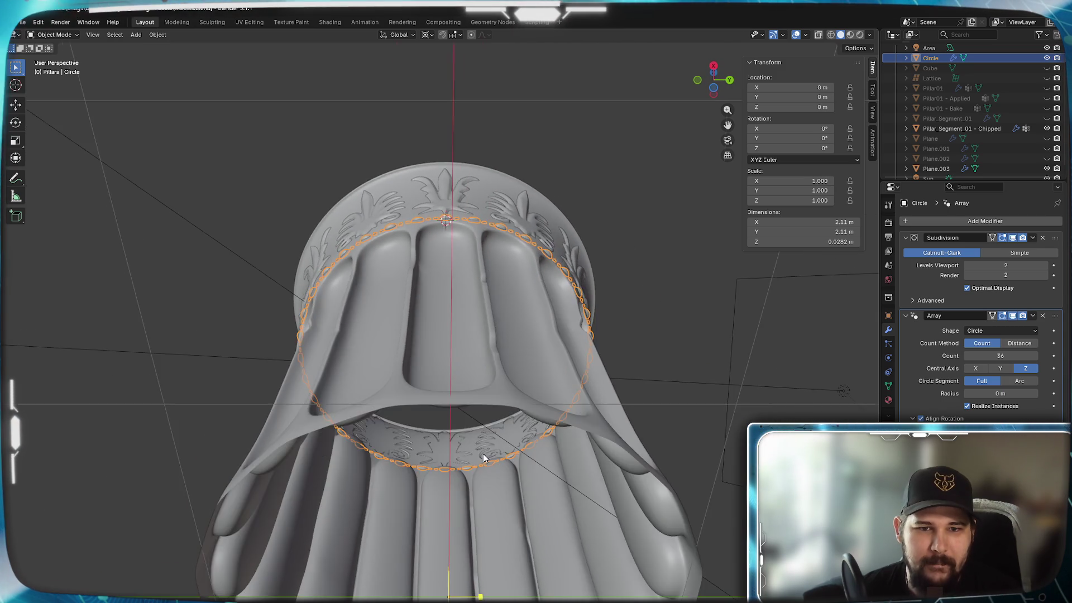
mouse_move(484, 453)
middle_down()
mouse_move(477, 410)
mouse_move(486, 455)
mouse_move(473, 485)
middle_up()
key(KP_Decimal)
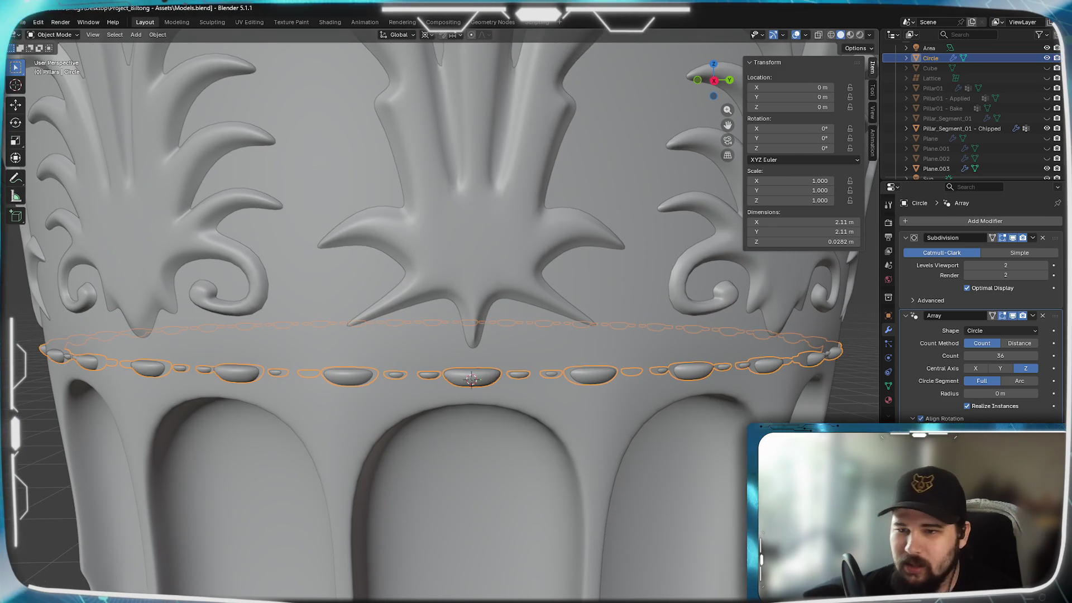
Lower the bead ring's Array Count from 36 to 32 and review the spacing from above
click(967, 356)
click(968, 356)
click(968, 357)
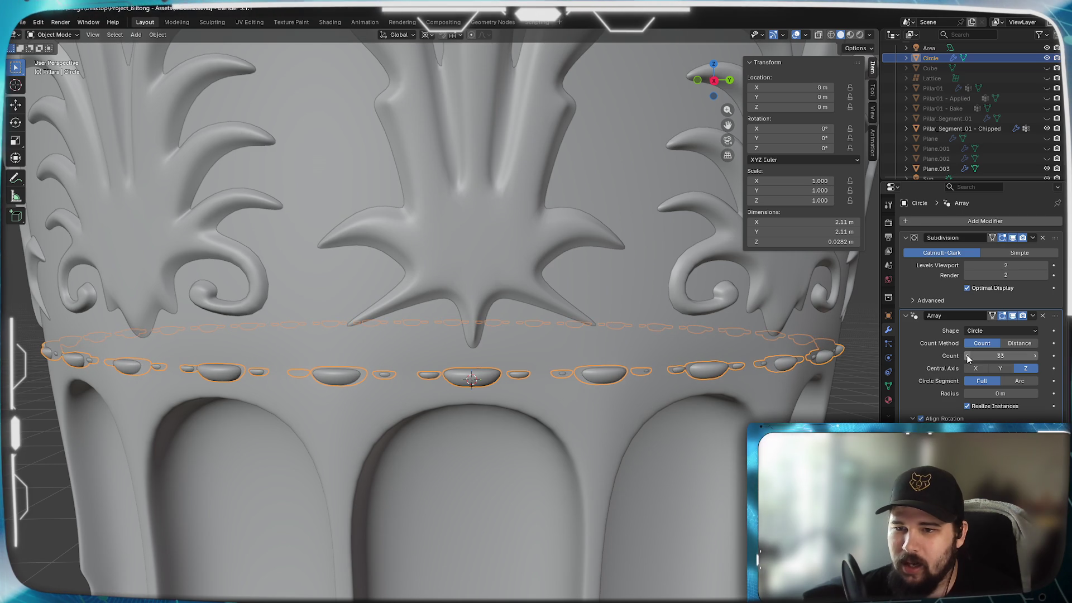
click(967, 356)
scroll(542, 367, down, 5)
key(Tab)
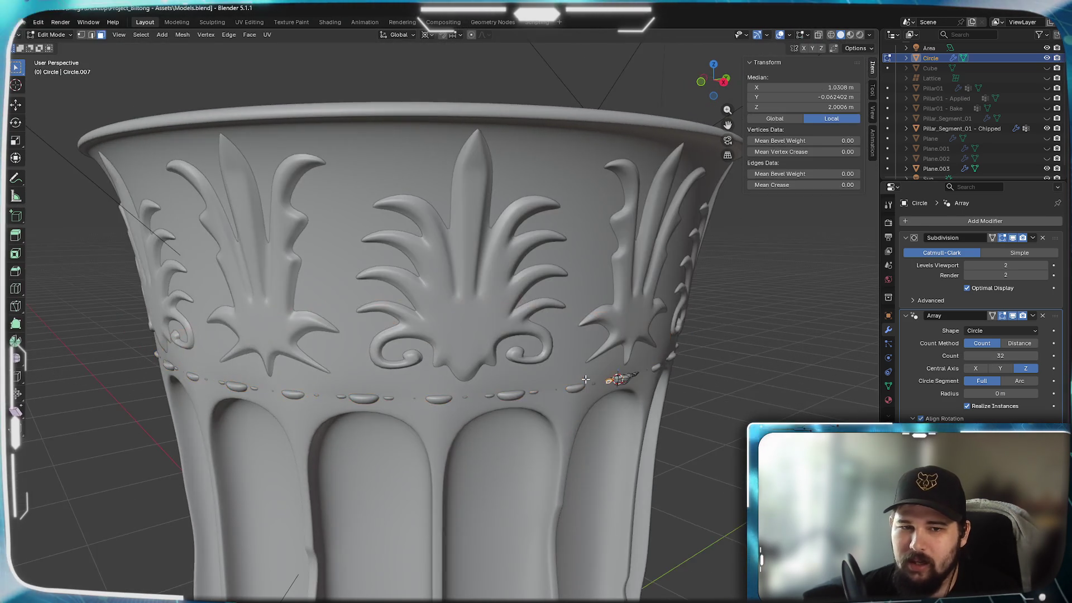
scroll(614, 365, up, 3)
mouse_move(618, 365)
middle_down()
mouse_move(480, 352)
mouse_move(566, 364)
mouse_move(531, 352)
middle_up()
key(Tab)
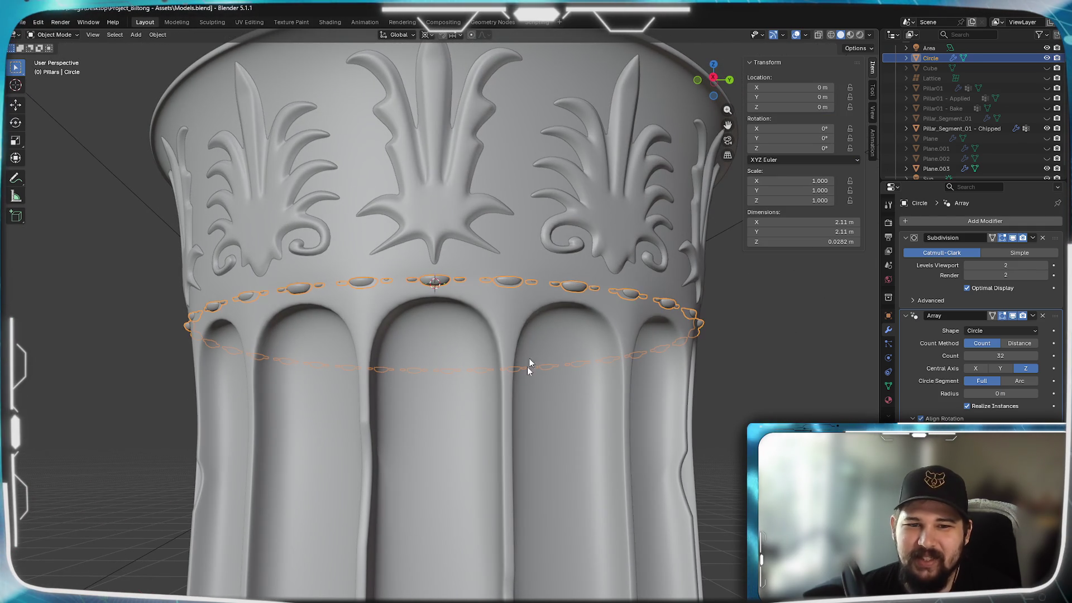
Snap the 3D cursor to the world origin, then bring up the Ionic capital reference photo
click(510, 460)
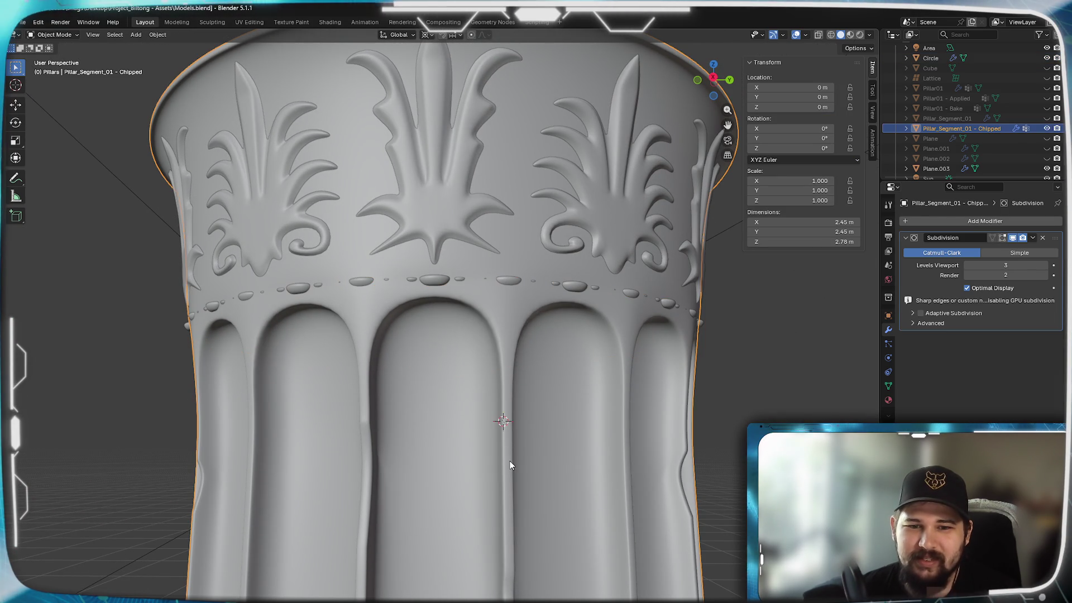
key(shift+s)
click(429, 511)
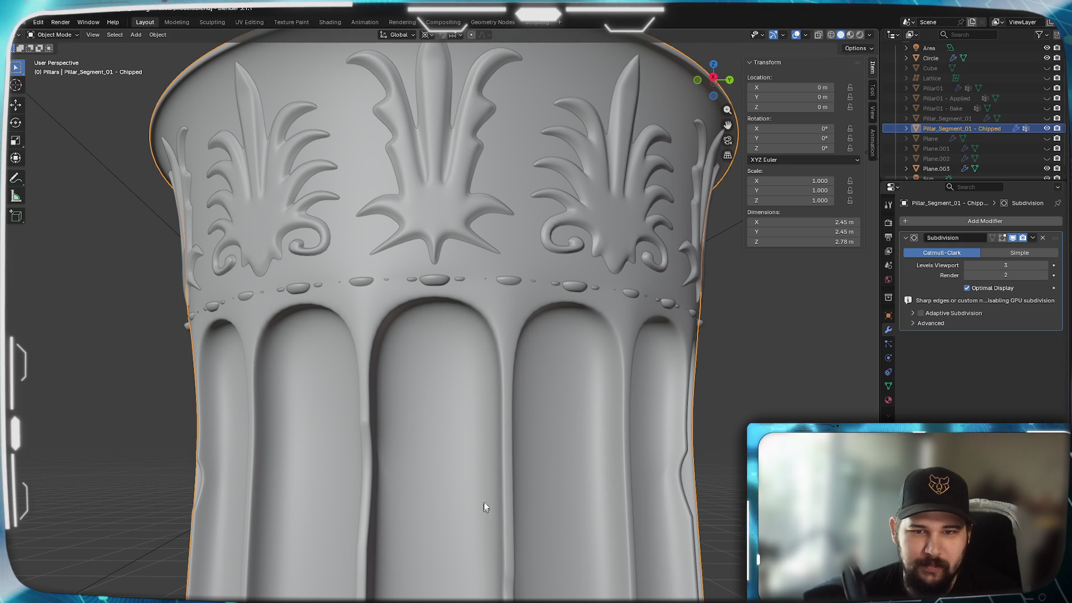
scroll(491, 486, down, 4)
mouse_move(511, 460)
middle_down()
mouse_move(327, 476)
mouse_move(5, 457)
mouse_move(160, 435)
mouse_move(228, 441)
mouse_move(368, 486)
middle_up()
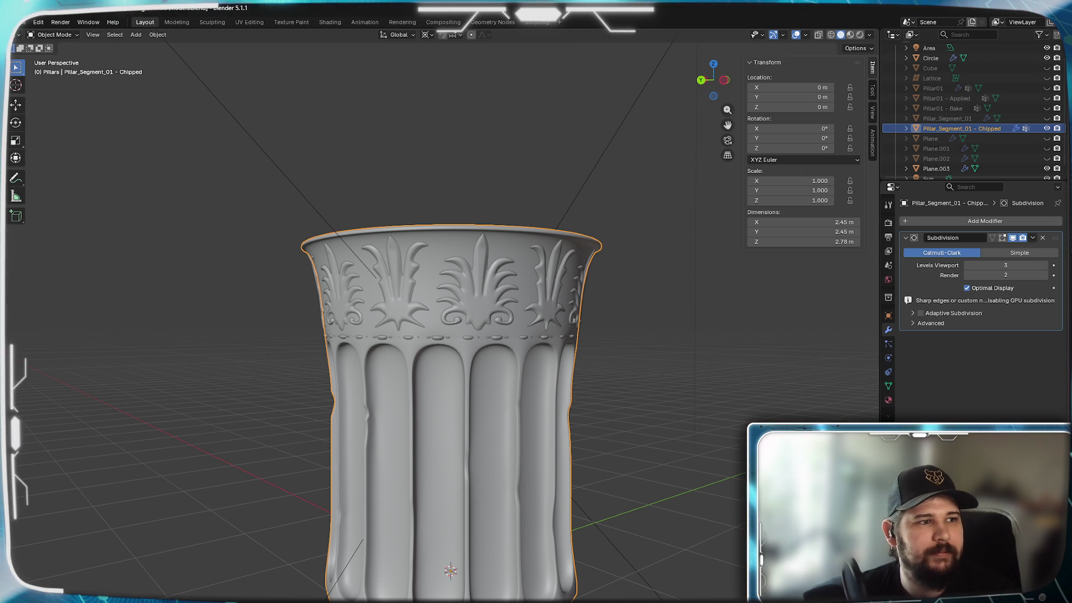
mouse_move(0, 69)
mouse_down()
mouse_move(424, 67)
mouse_move(660, 49)
mouse_move(690, 31)
mouse_up()
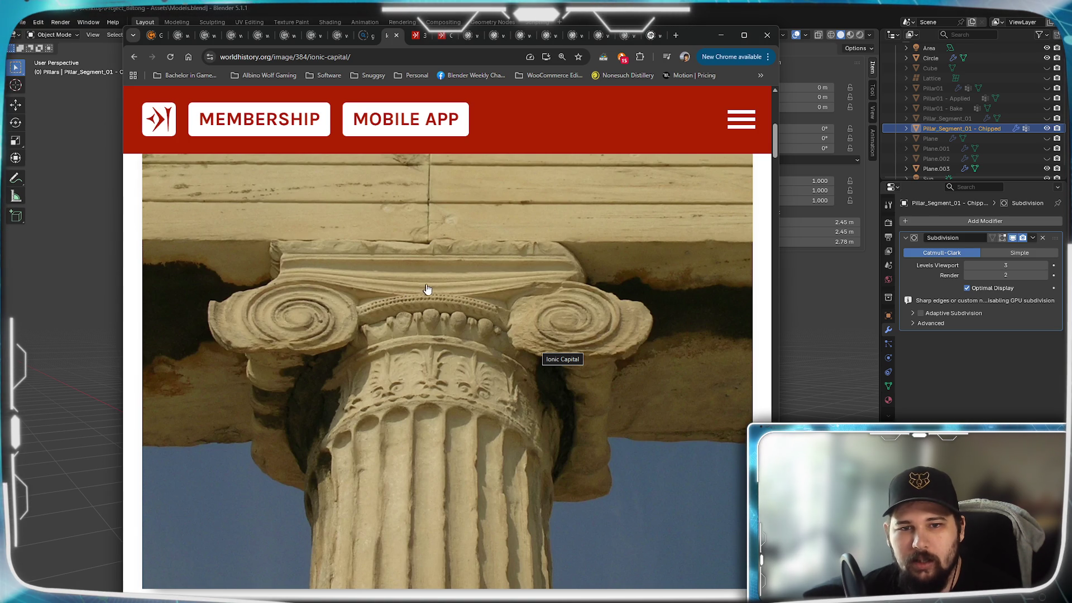
Minimise the Chrome window showing the Ionic capital reference
click(721, 30)
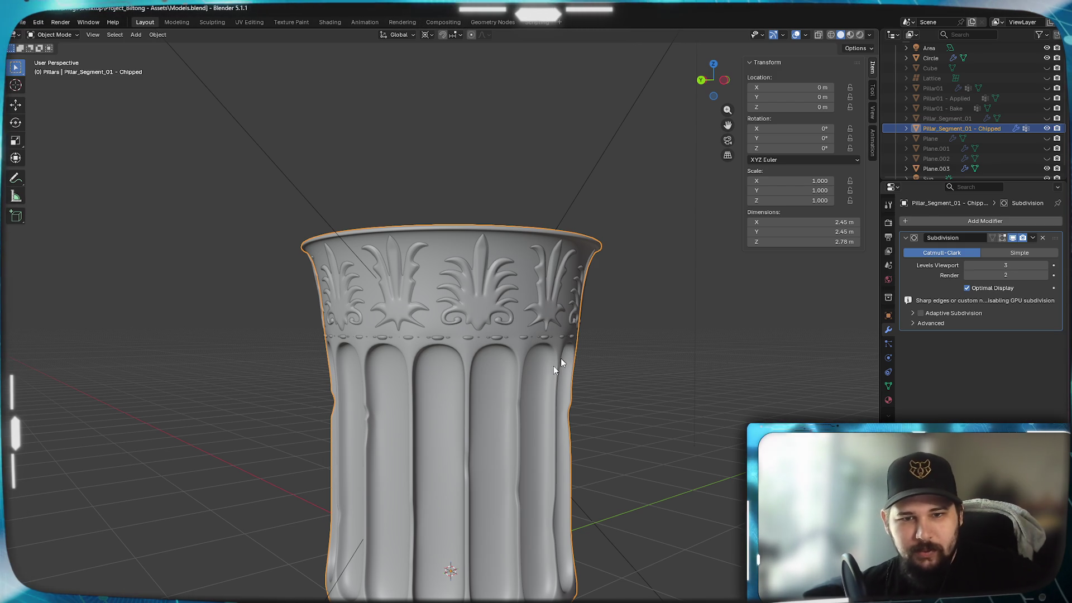
mouse_move(513, 399)
middle_down()
mouse_move(501, 386)
mouse_move(516, 370)
mouse_move(433, 385)
mouse_move(586, 390)
mouse_move(527, 372)
mouse_move(544, 258)
middle_up()
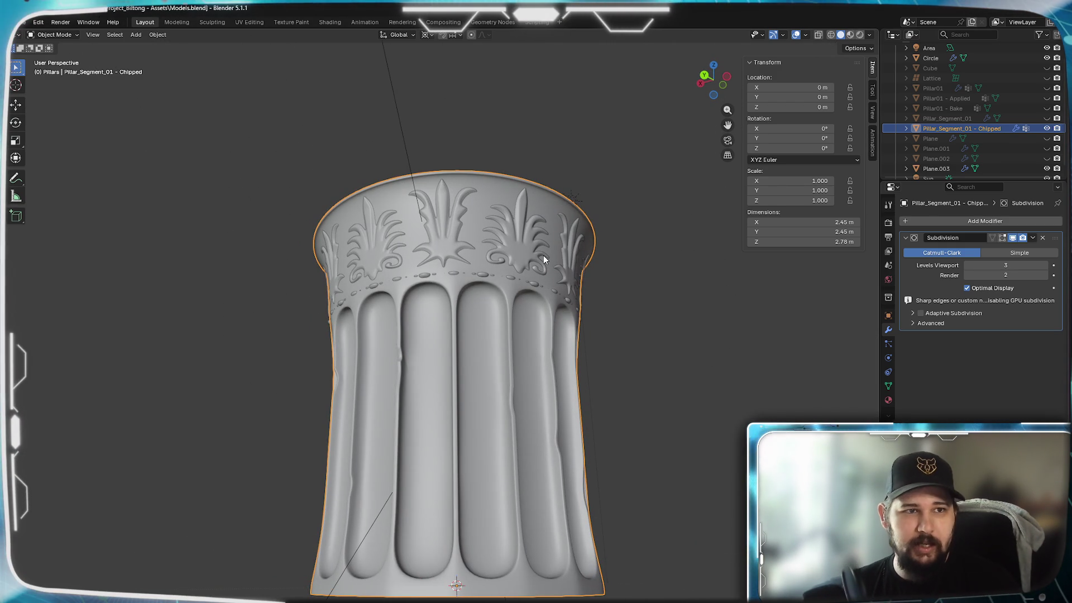